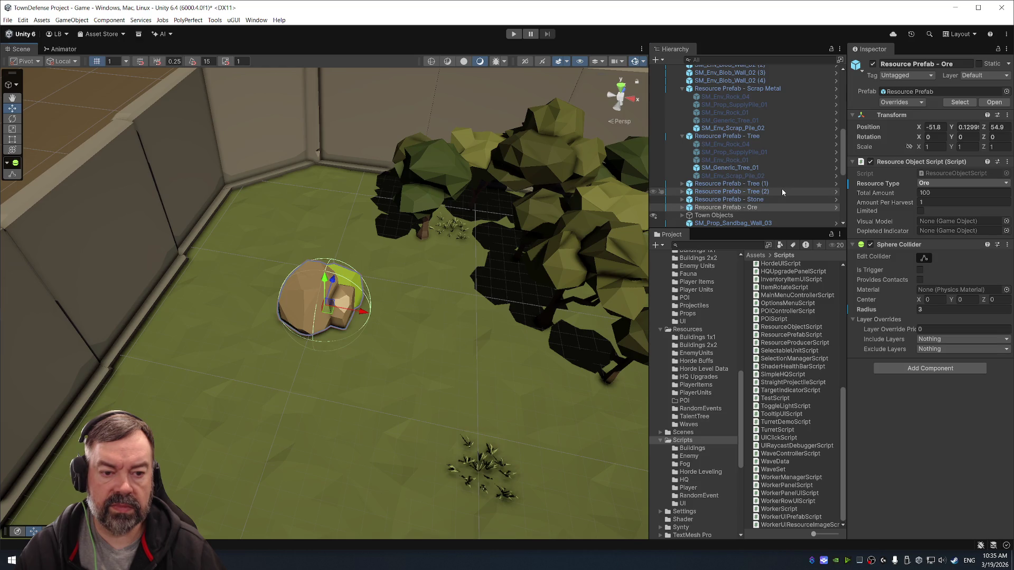
# Frame the 'Resource Prefab - Scrap Metal' pile, close a background app, and start play mode.
pyautogui.doubleClick(718, 88)
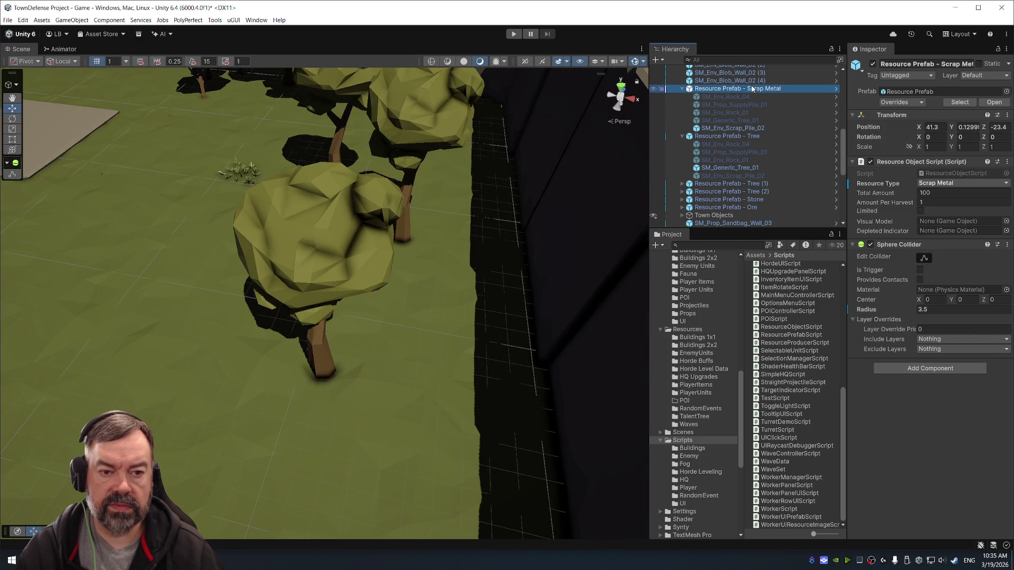
pyautogui.moveTo(464, 290)
pyautogui.mouseDown()
pyautogui.moveTo(483, 136)
pyautogui.moveTo(477, 285)
pyautogui.mouseUp()
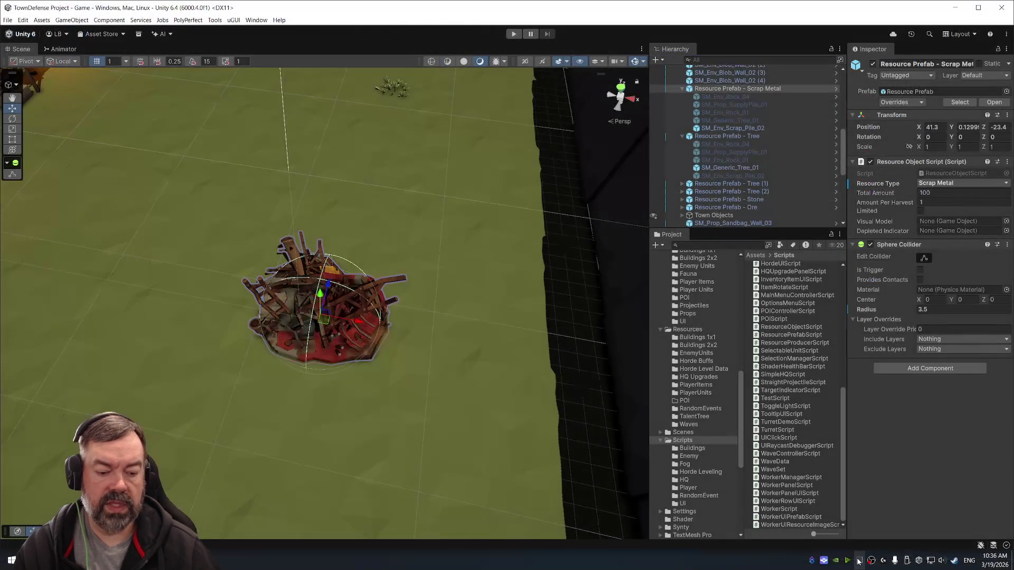
pyautogui.rightClick(871, 560)
pyautogui.click(880, 541)
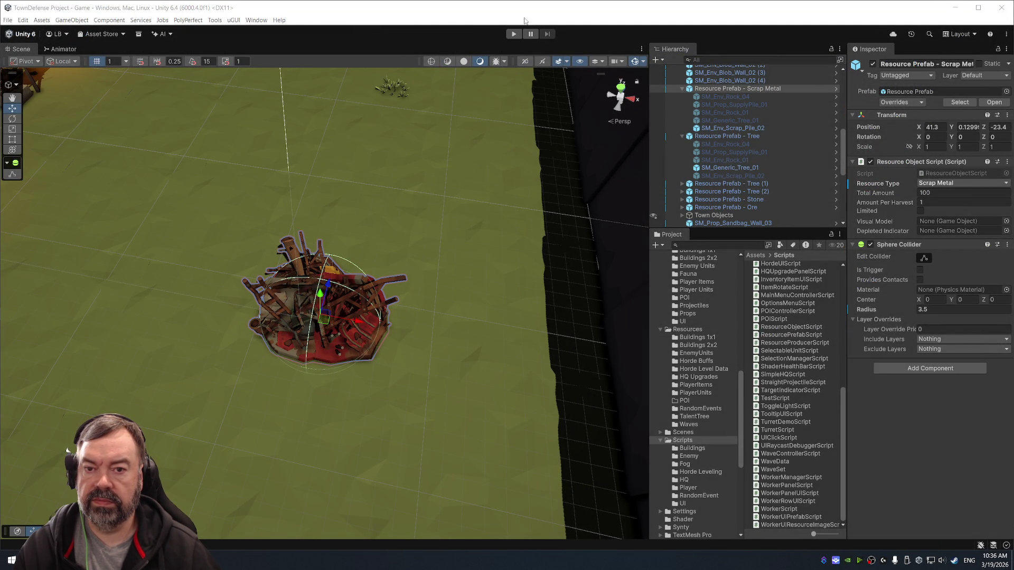
pyautogui.click(513, 33)
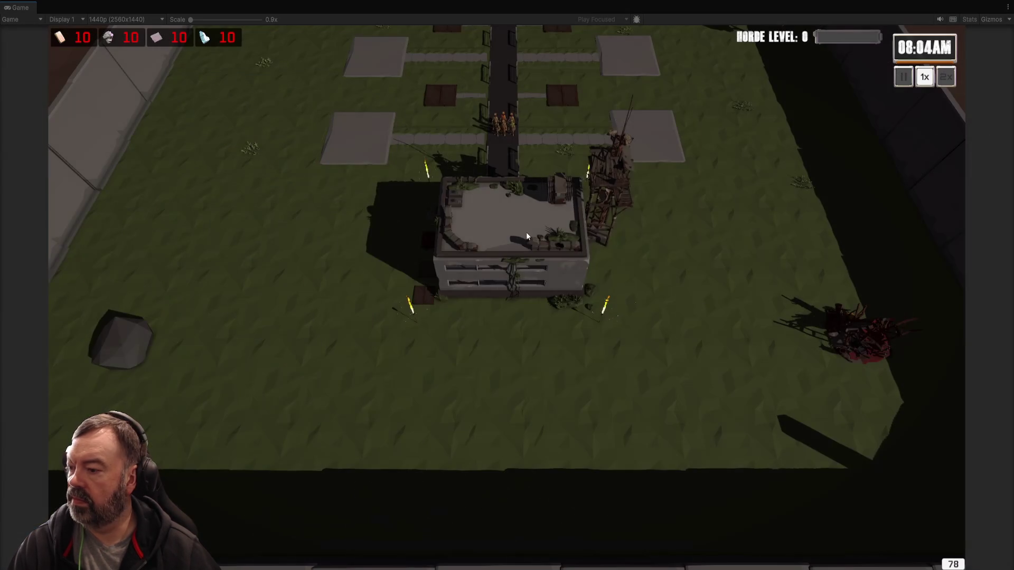
# Open the HQ upgrade panel in the Game view, then stop and restart play mode.
pyautogui.click(529, 235)
pyautogui.scroll(-5, 537, 320)
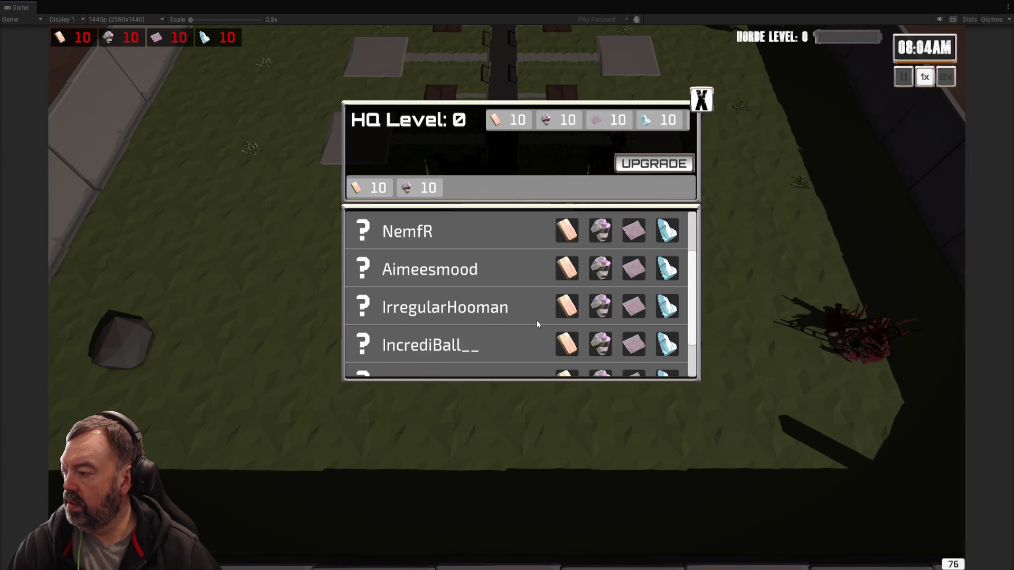
pyautogui.scroll(5, 516, 310)
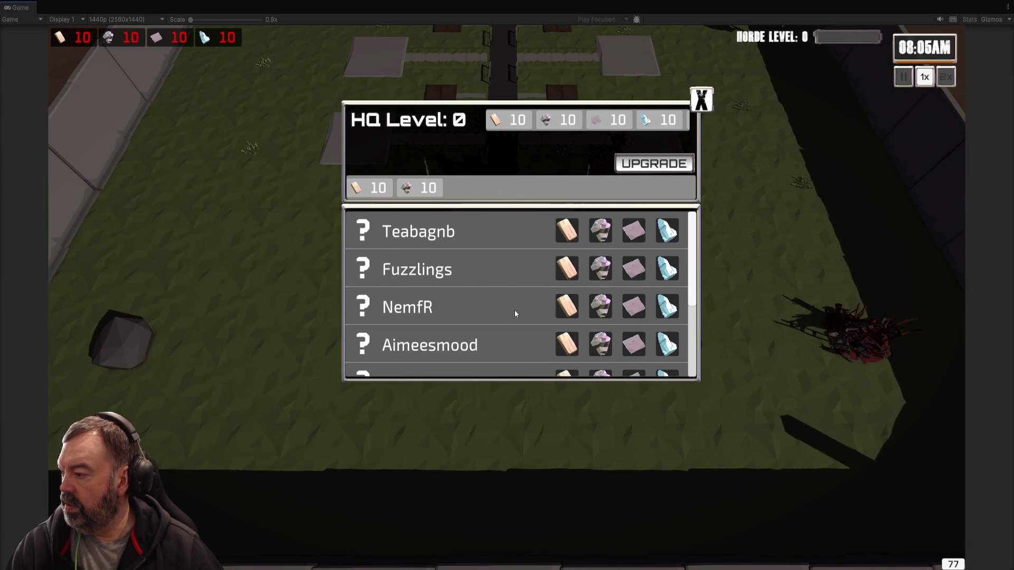
pyautogui.click(520, 35)
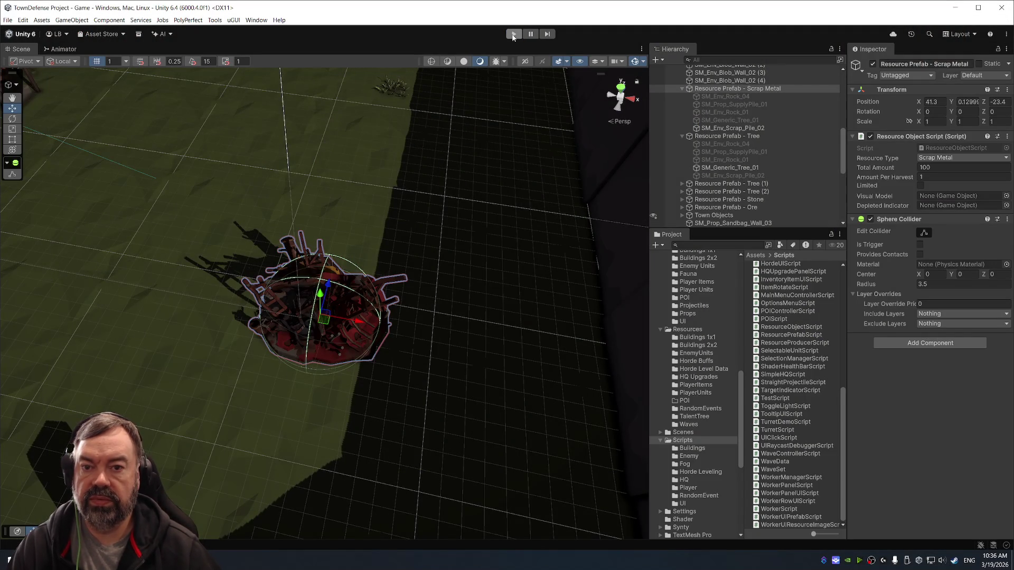
pyautogui.click(512, 35)
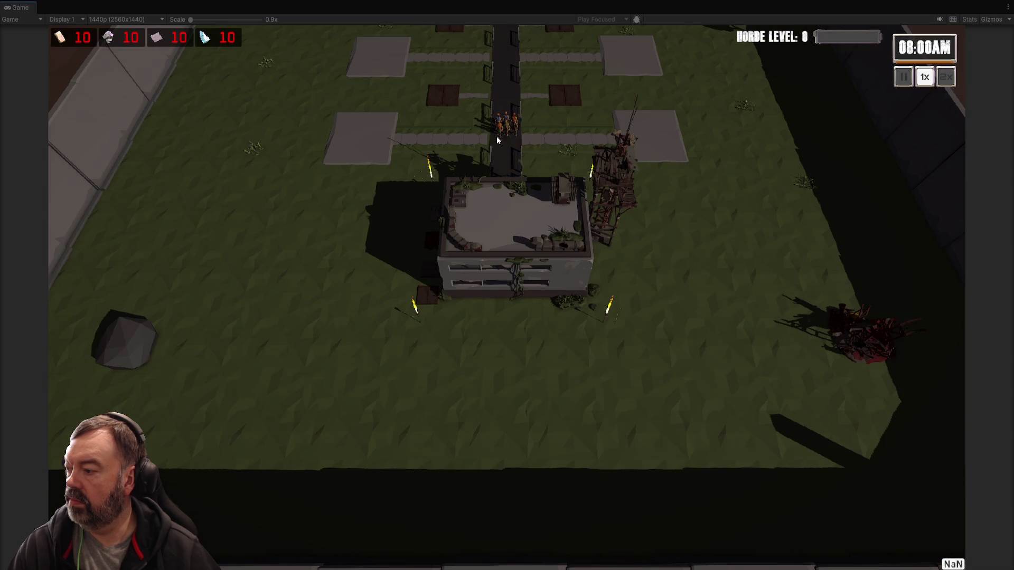
# Check the HQ upgrade panel again, close it, pan forward to the scrap pile, and leave the maximized Game view.
pyautogui.click(529, 231)
pyautogui.scroll(-4, 483, 283)
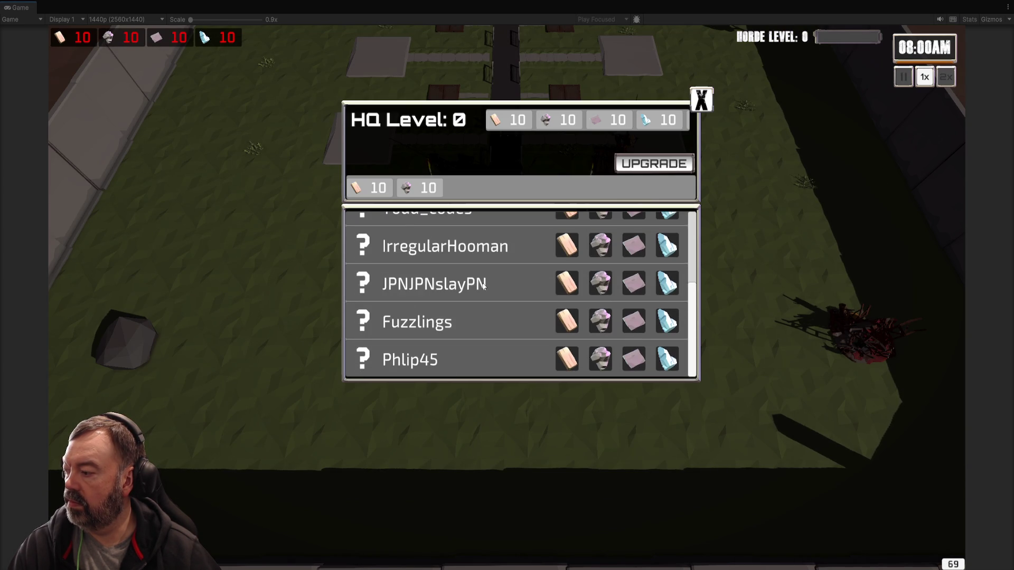
pyautogui.scroll(4, 483, 286)
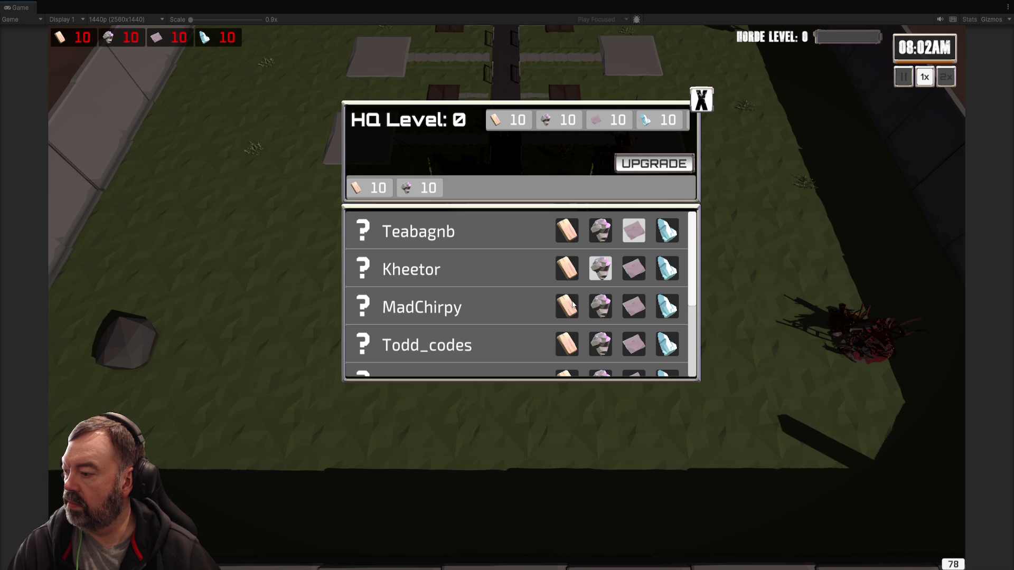
pyautogui.click(703, 104)
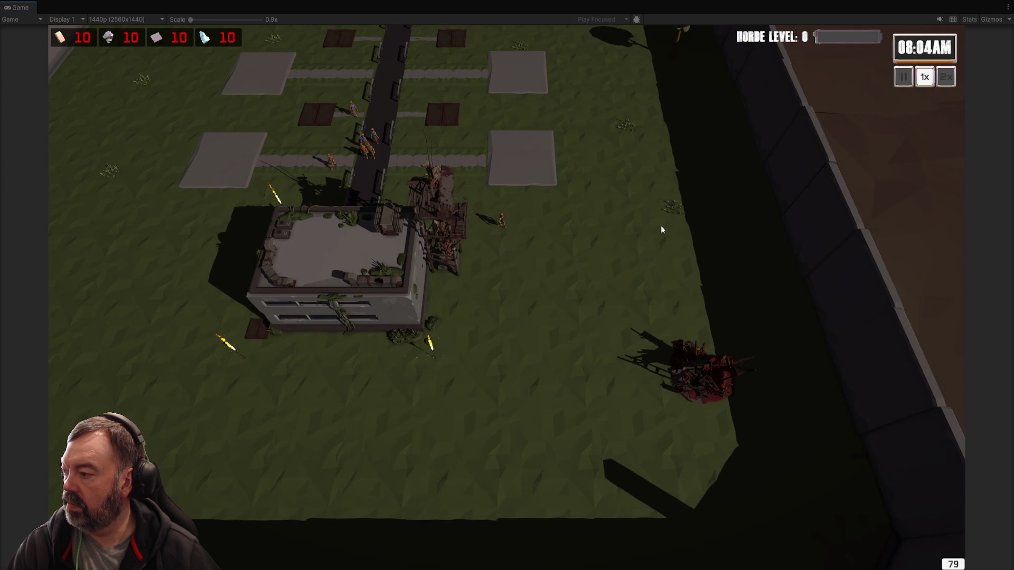
pyautogui.scroll(5, 644, 253)
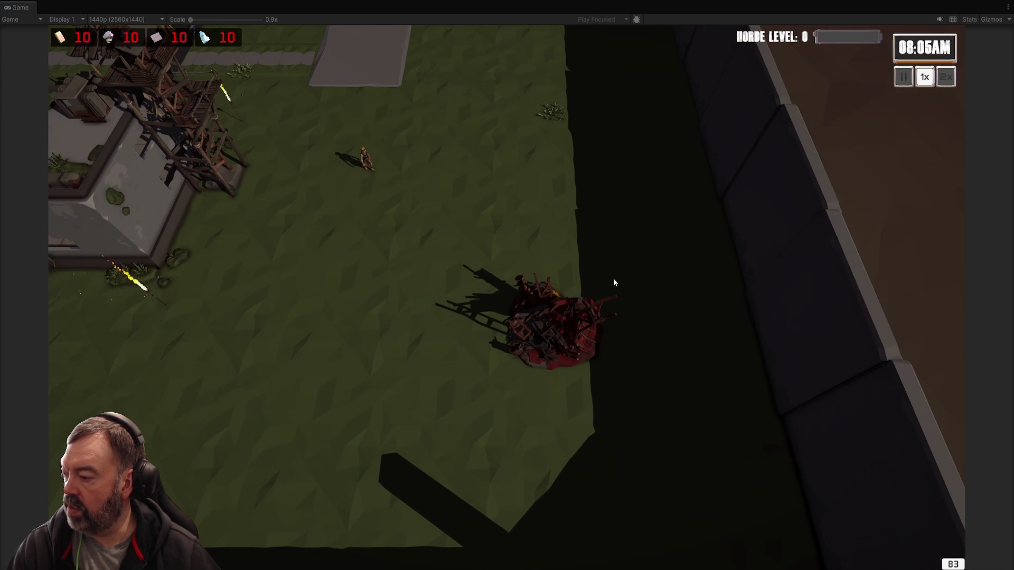
pyautogui.press('w')
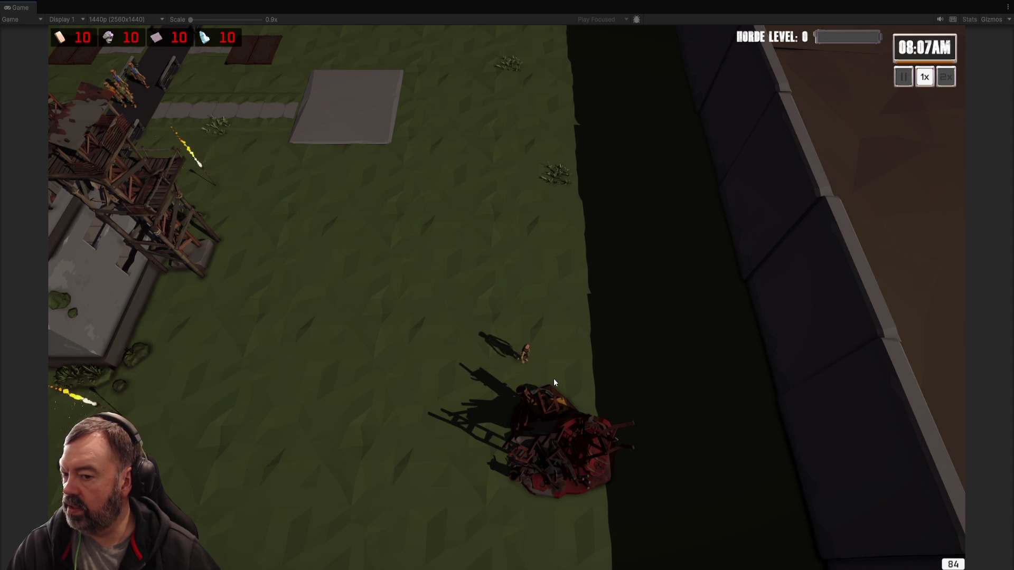
pyautogui.hotkey('shift', 'space')
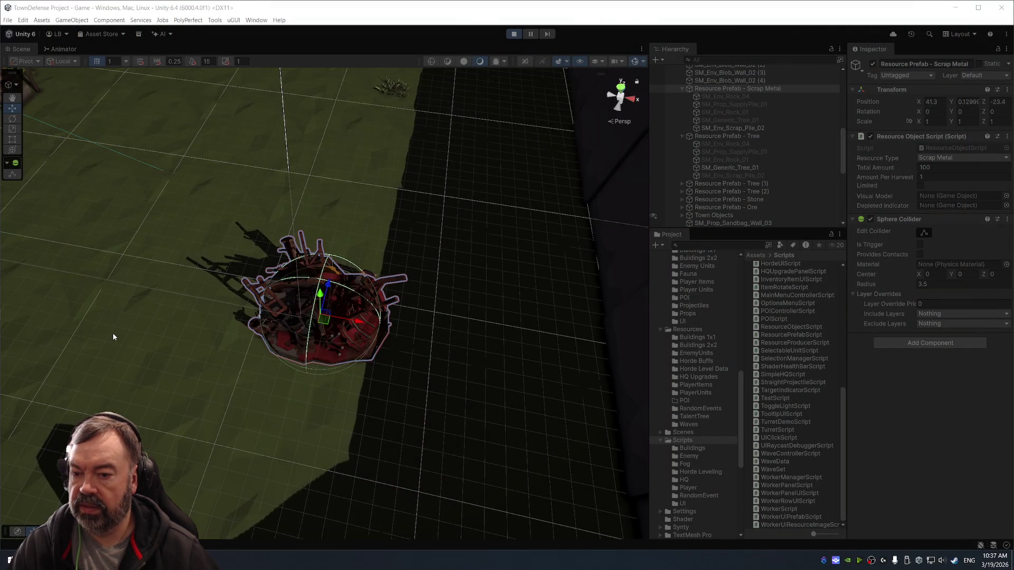
# Select the rock and 'Resource Prefab - Stone' to review its Stone type, amount 100, radius 3.2.
pyautogui.scroll(-5, 213, 294)
pyautogui.moveTo(257, 240)
pyautogui.mouseDown()
pyautogui.moveTo(261, 331)
pyautogui.moveTo(184, 236)
pyautogui.moveTo(168, 285)
pyautogui.mouseUp()
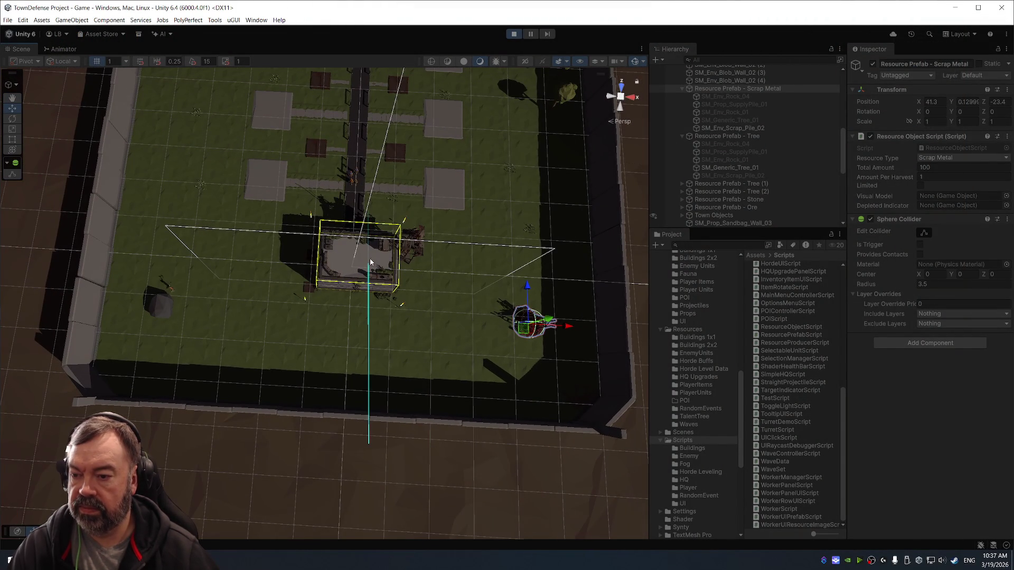
pyautogui.click(166, 308)
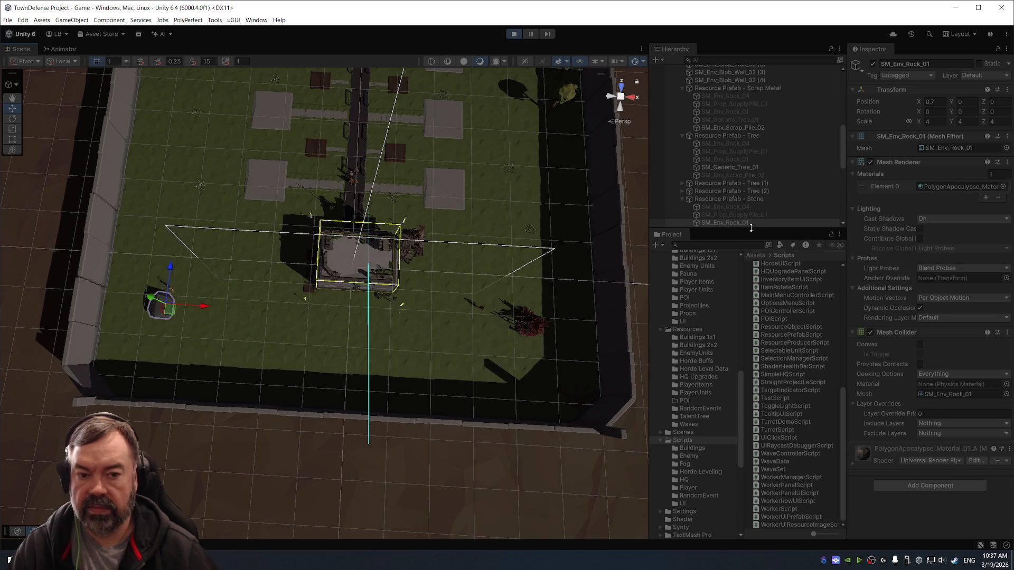
pyautogui.click(739, 200)
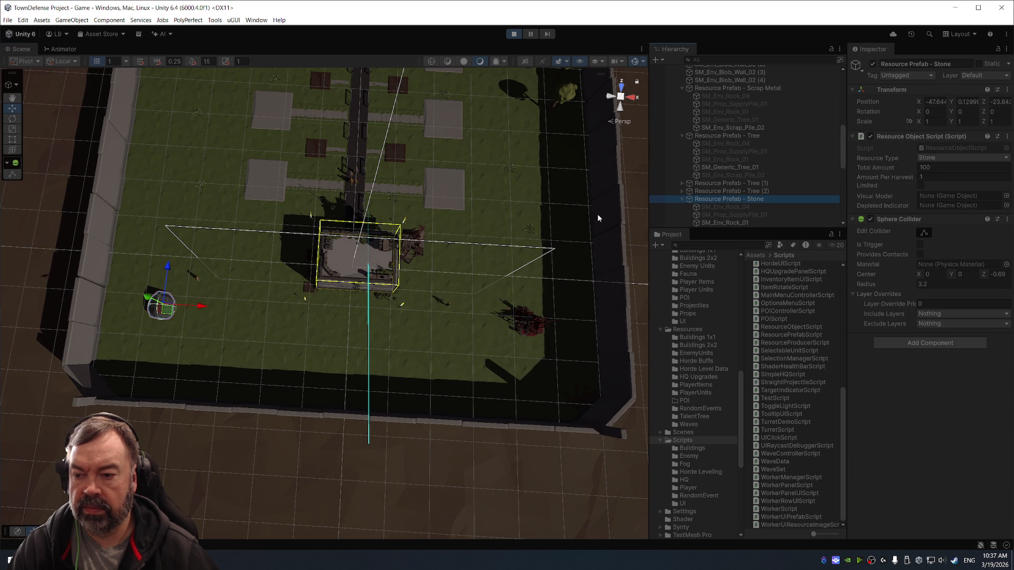
# Survey the town layout in the Scene view and select the HQ building.
pyautogui.moveTo(455, 294); pyautogui.dragTo(468, 194)
pyautogui.moveTo(496, 257); pyautogui.dragTo(381, 271)
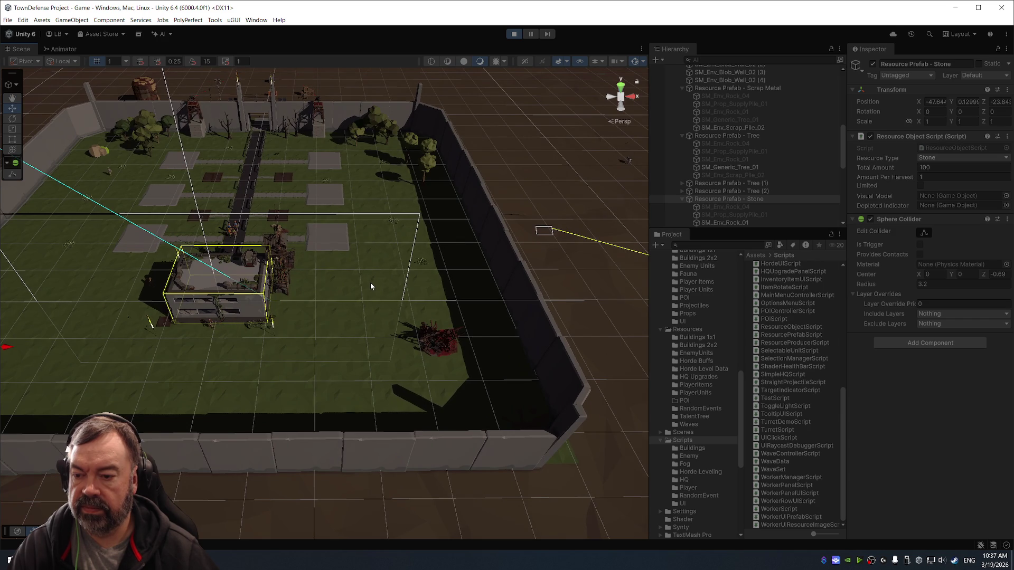
pyautogui.scroll(2, 340, 288)
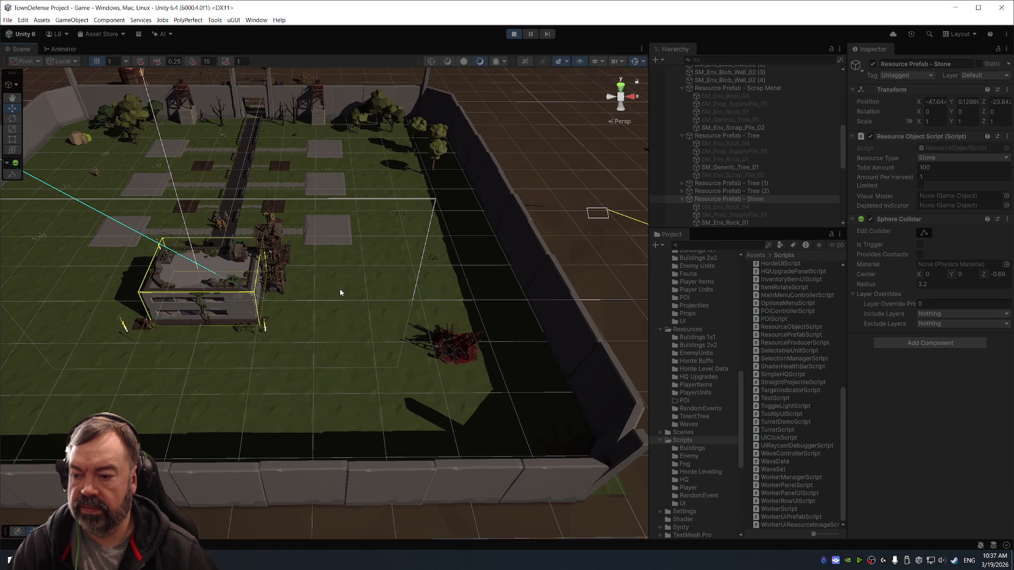
pyautogui.scroll(2, 382, 305)
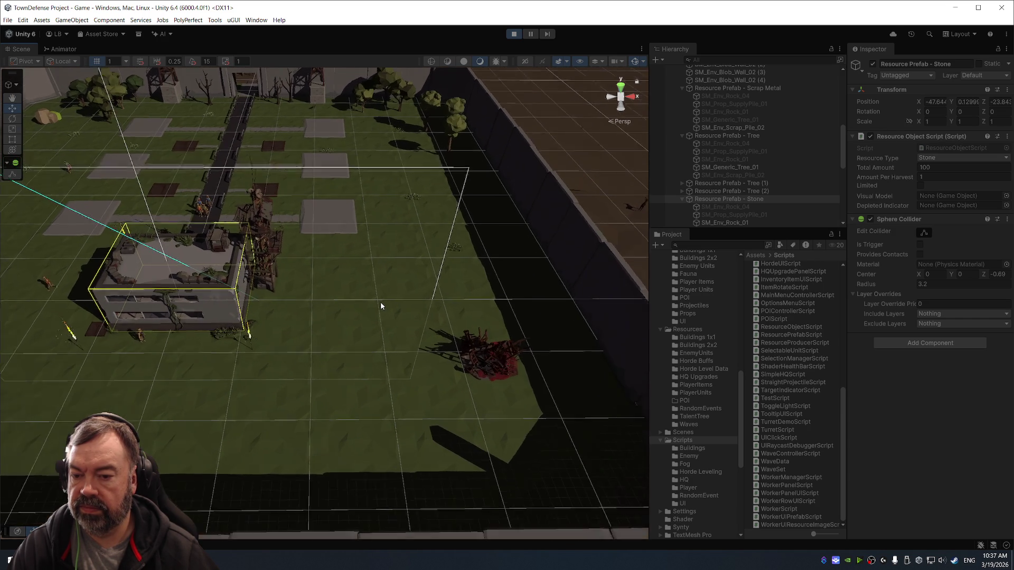
pyautogui.scroll(3, 380, 302)
pyautogui.moveTo(429, 299); pyautogui.dragTo(362, 261)
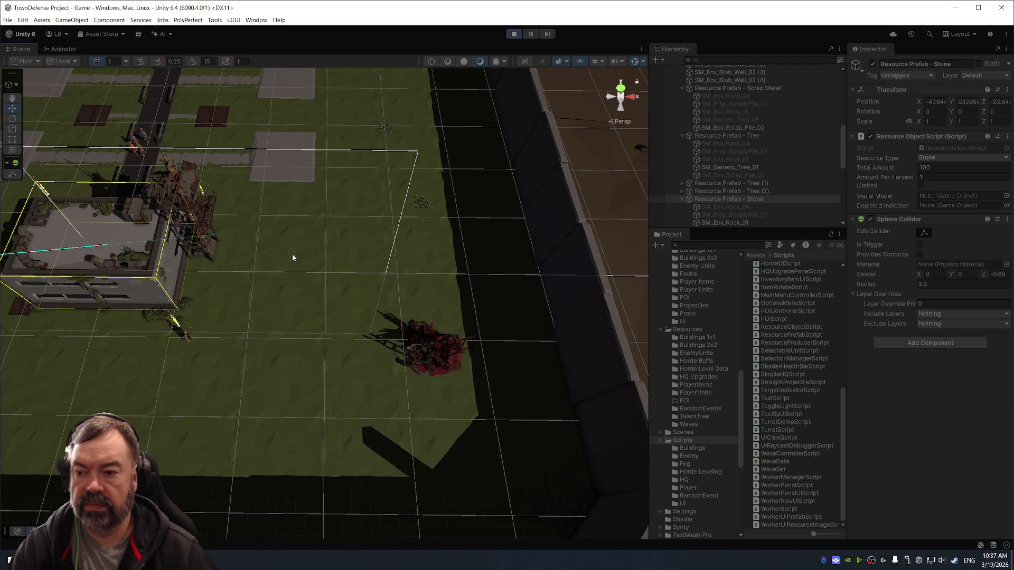
pyautogui.click(188, 230)
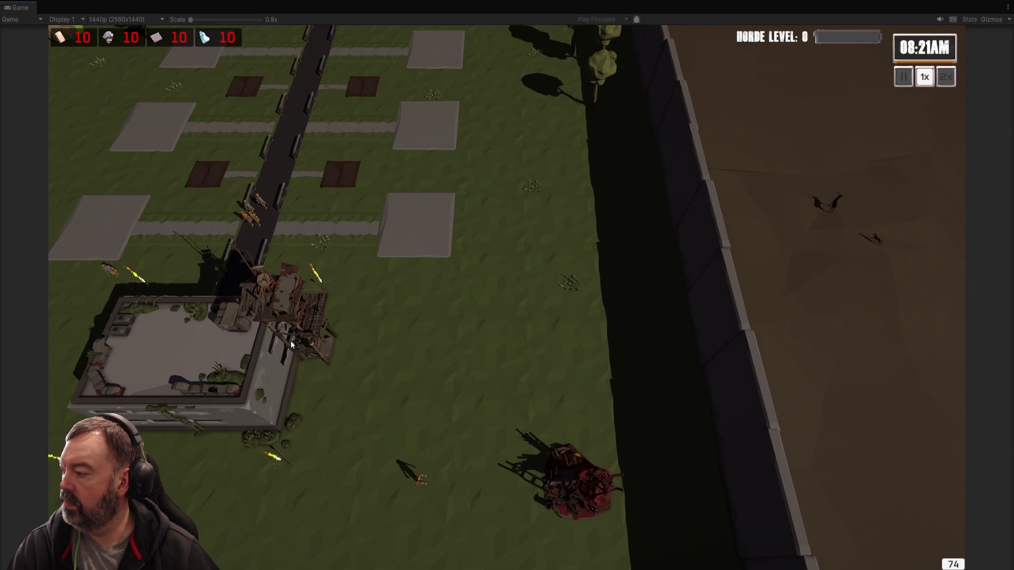
# Upgrade the HQ to level 1 from its upgrade panel, then close the panel.
pyautogui.click(291, 345)
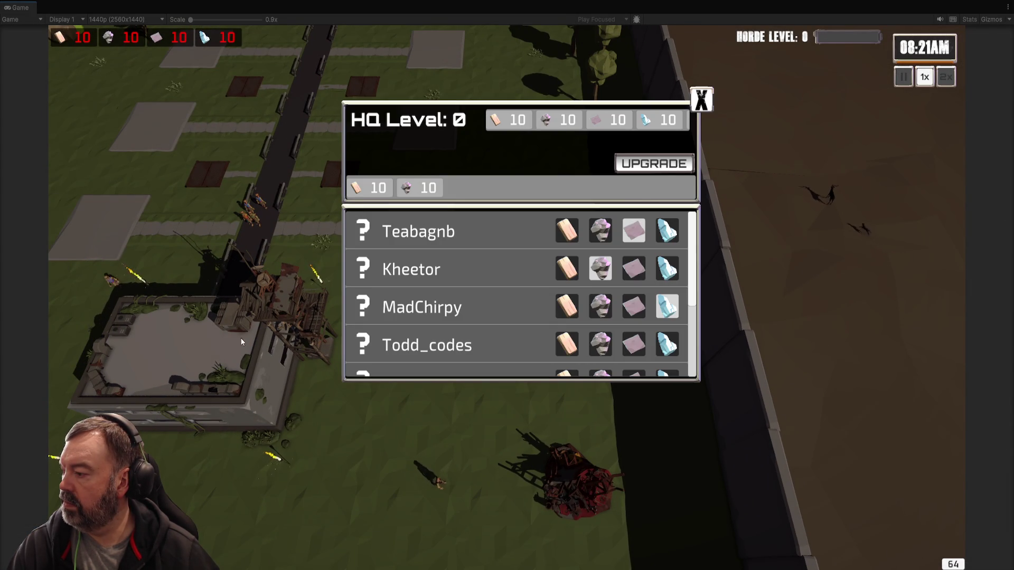
pyautogui.click(648, 164)
pyautogui.click(702, 103)
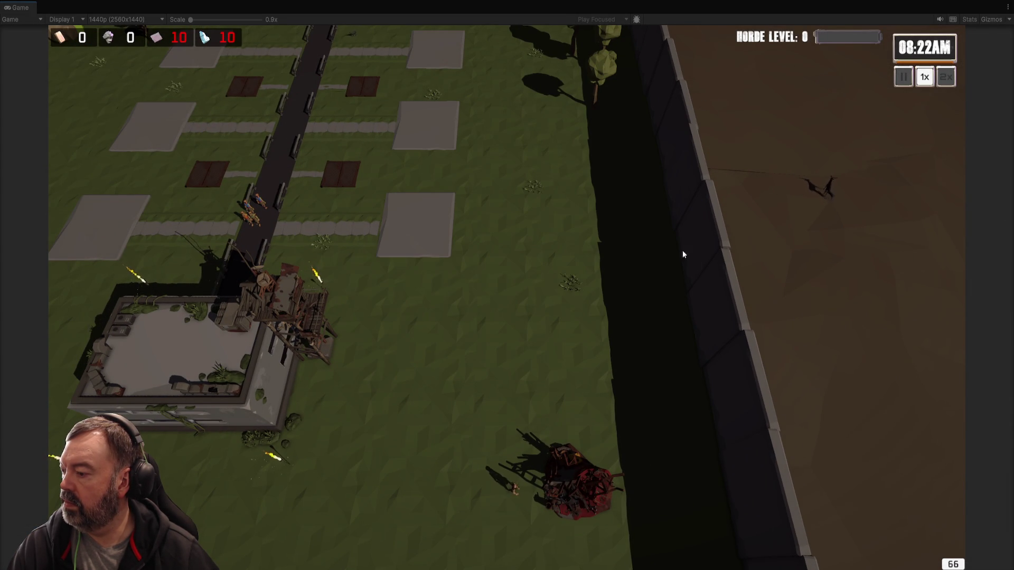
# Pan the game camera around the map past the debris pile and wall, then close the HQ panel.
pyautogui.press('s')
pyautogui.scroll(3, 608, 350)
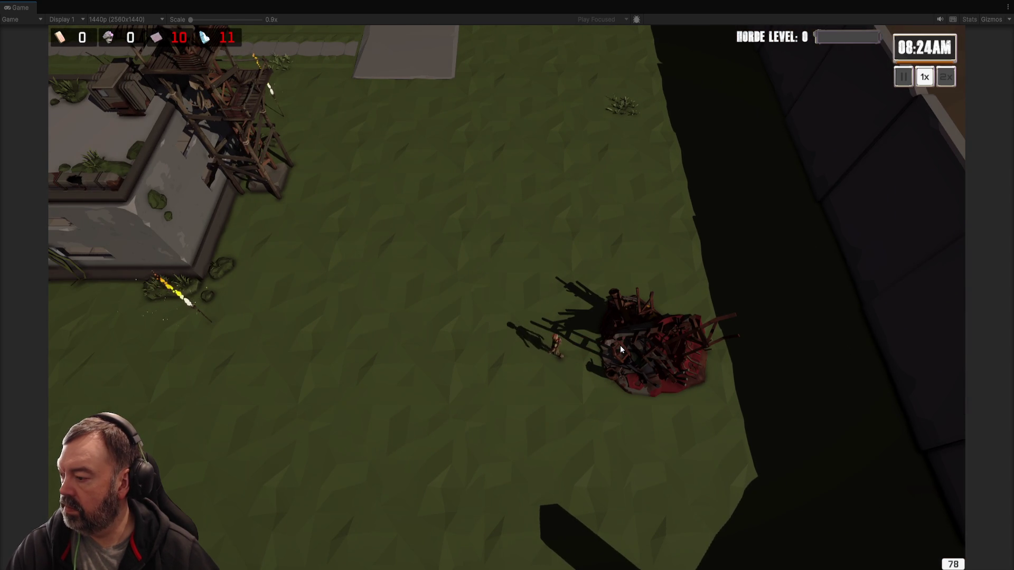
pyautogui.press('a')
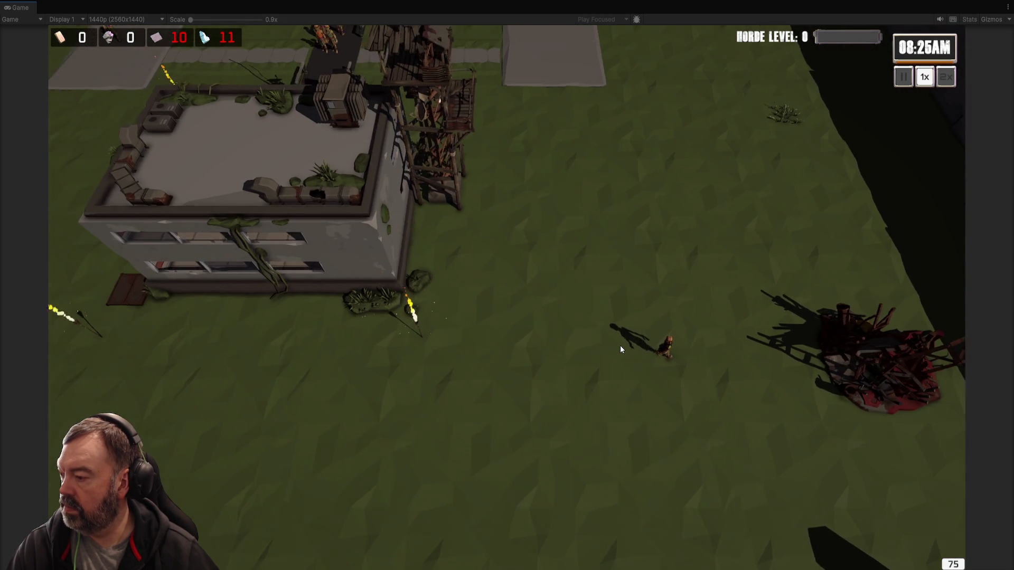
pyautogui.scroll(-2, 620, 345)
pyautogui.press('w')
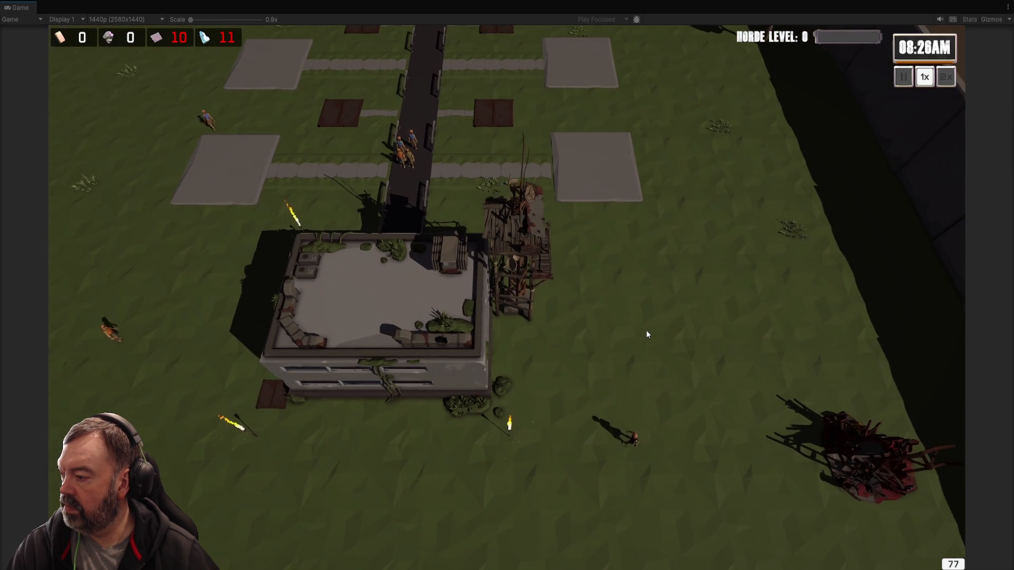
pyautogui.scroll(-2, 645, 330)
pyautogui.press('d')
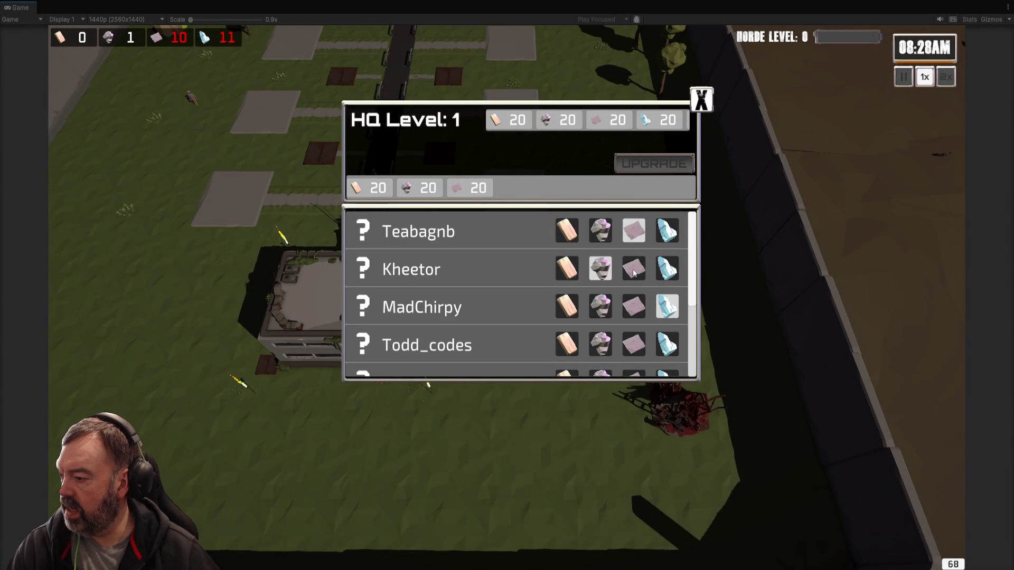
pyautogui.scroll(-2, 630, 338)
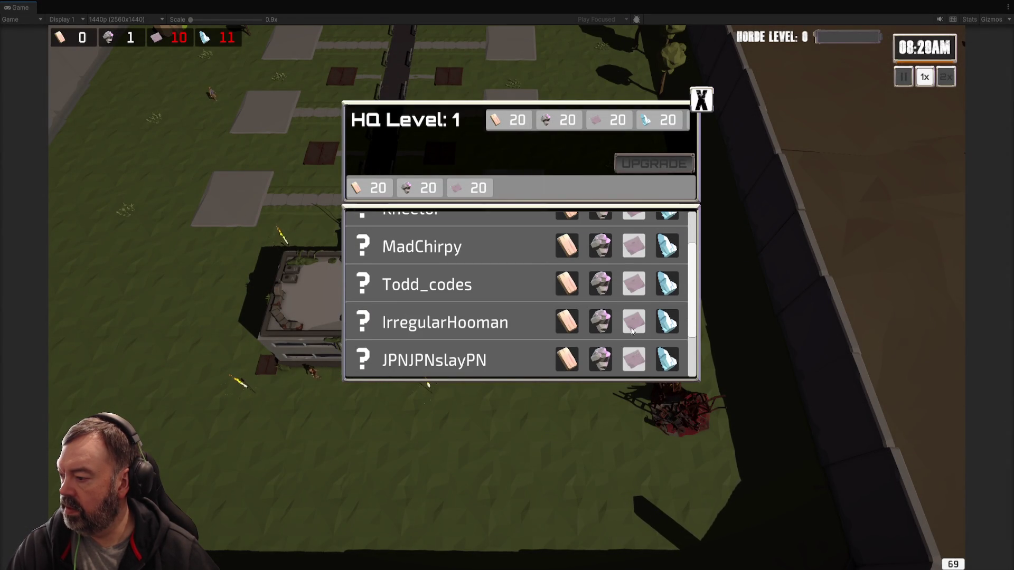
pyautogui.scroll(-2, 633, 331)
pyautogui.click(702, 100)
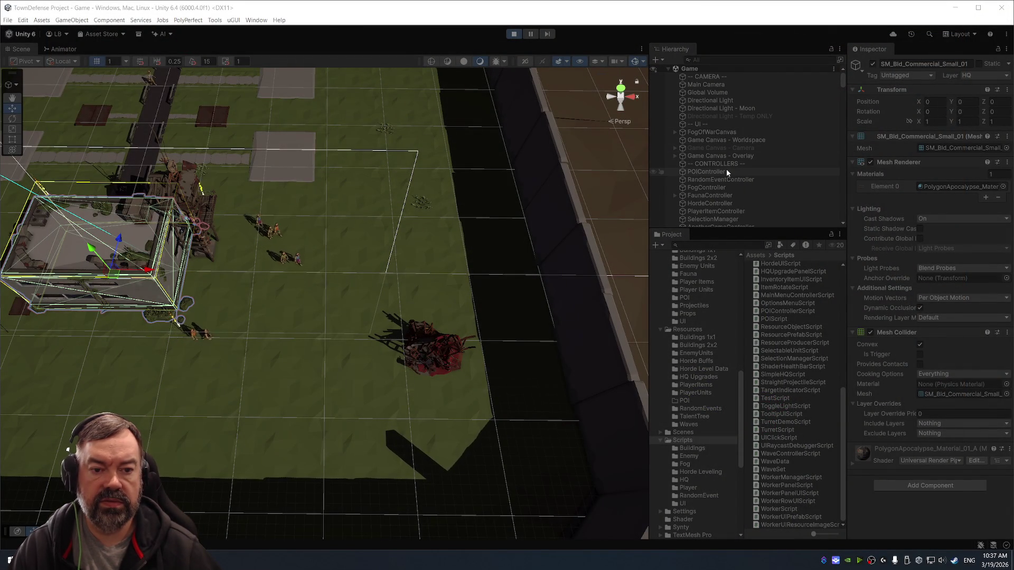
# Select DayNightController and set Real Minutes Per to its fastest, then back to about 2.
pyautogui.scroll(-5, 712, 209)
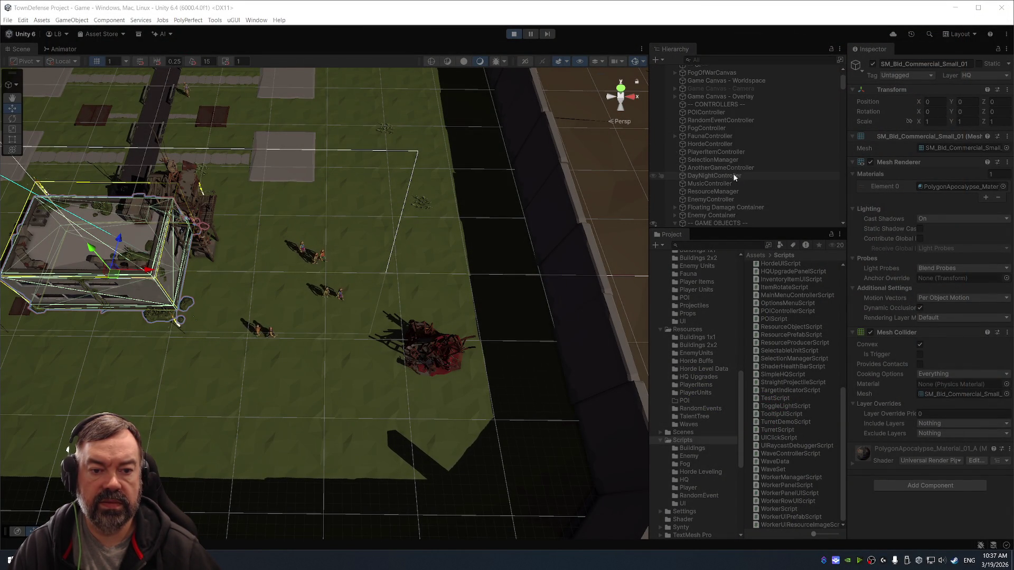
pyautogui.click(730, 148)
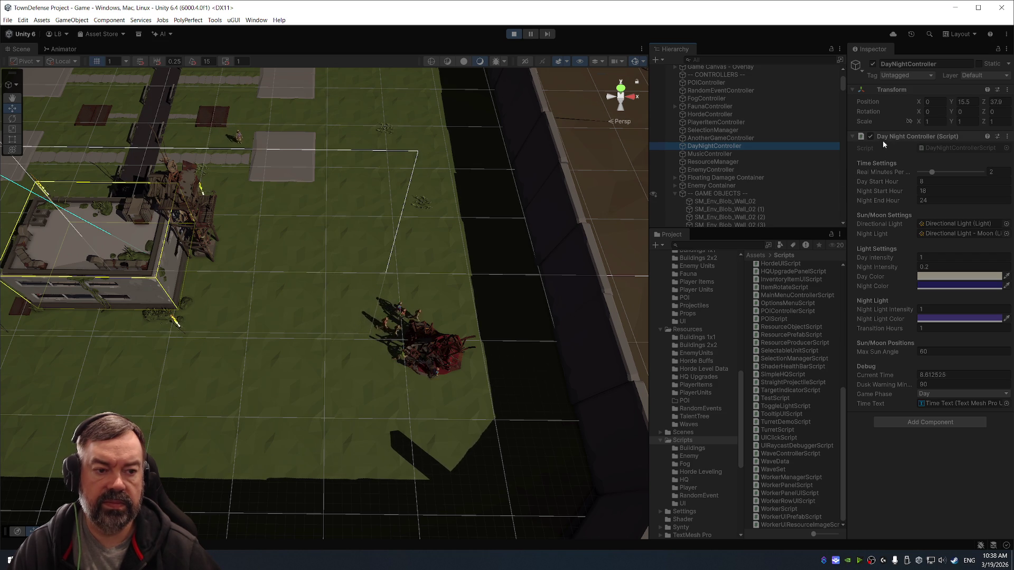
pyautogui.moveTo(932, 175); pyautogui.dragTo(911, 170)
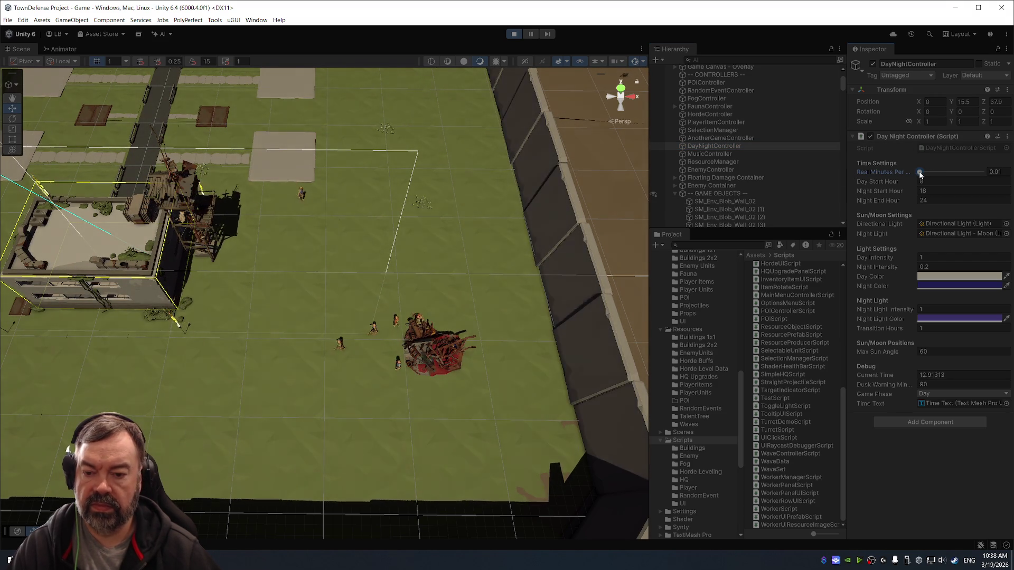
pyautogui.moveTo(919, 174); pyautogui.dragTo(934, 176)
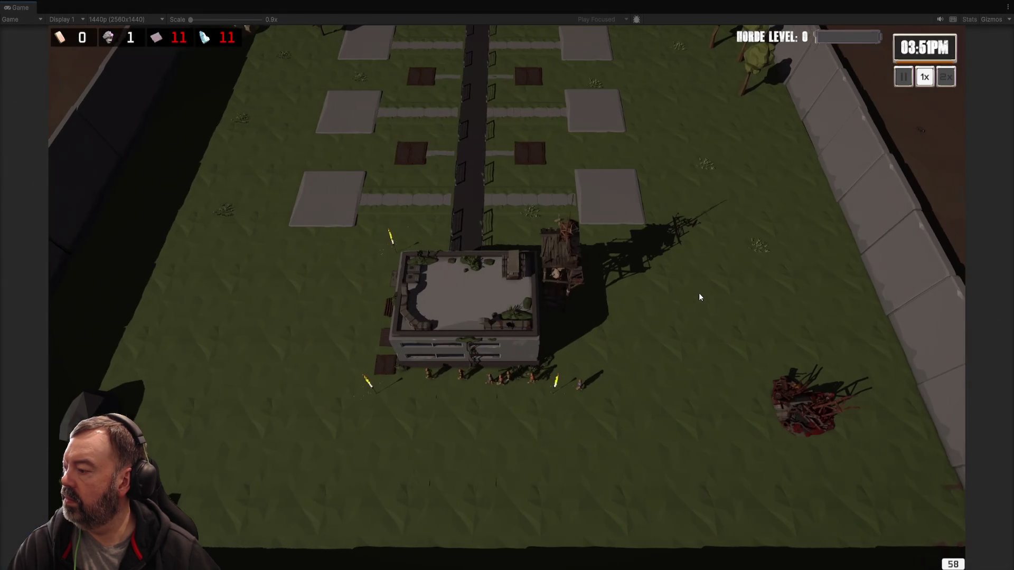
# Pan the game camera, check and close the HQ upgrade panel, and return to the editor layout.
pyautogui.press('a')
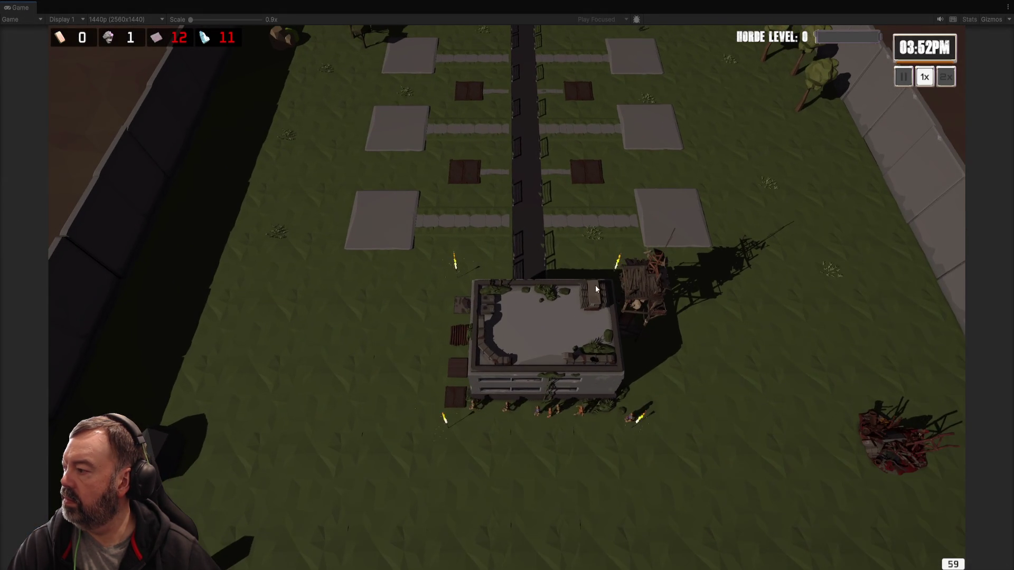
pyautogui.click(525, 302)
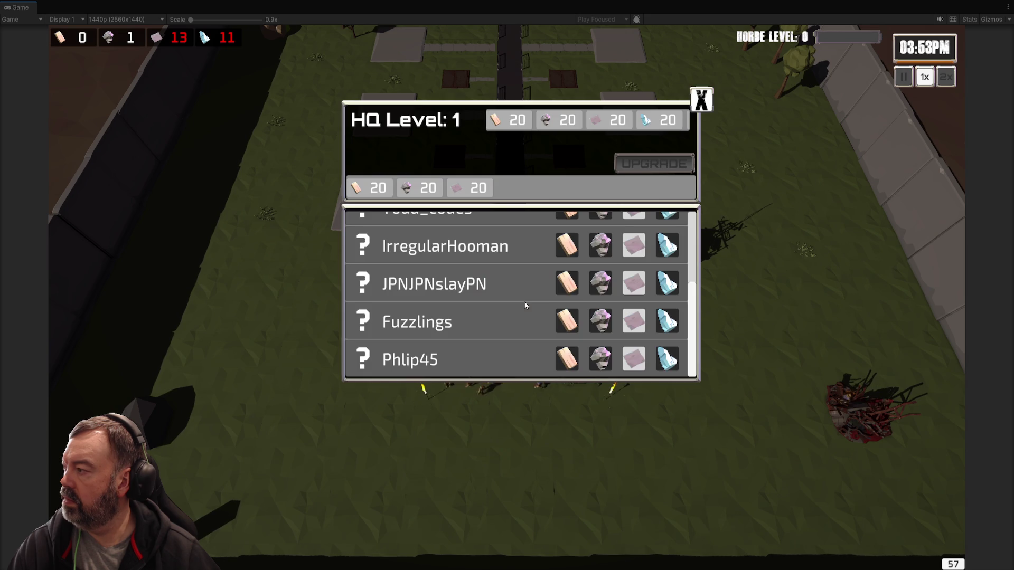
pyautogui.click(707, 102)
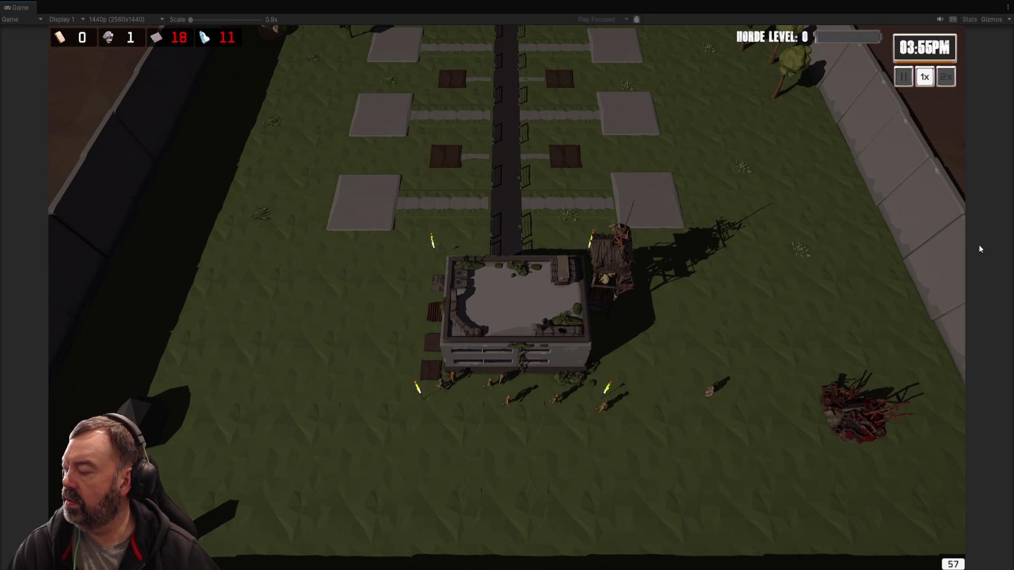
pyautogui.press('d')
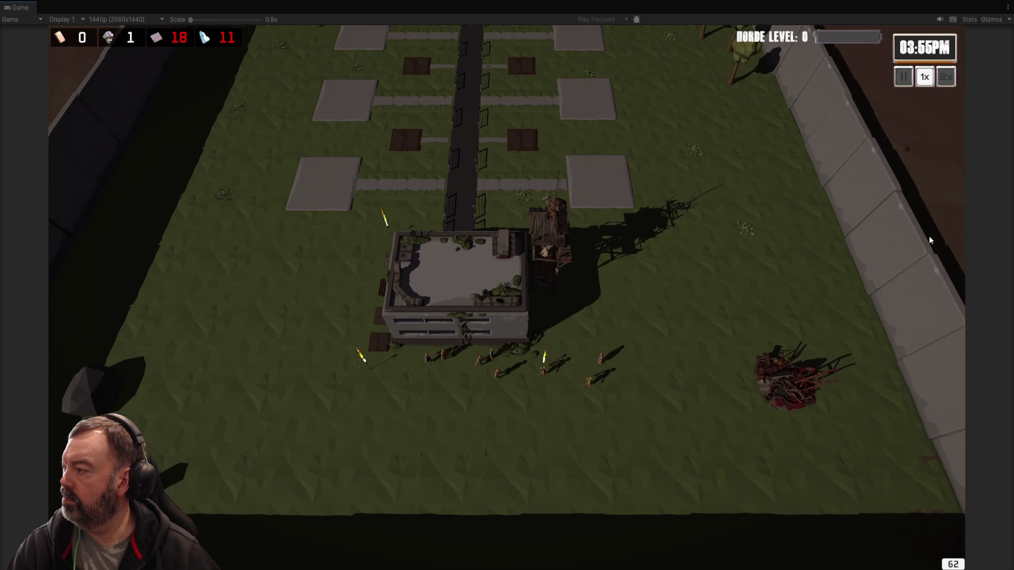
pyautogui.press('w')
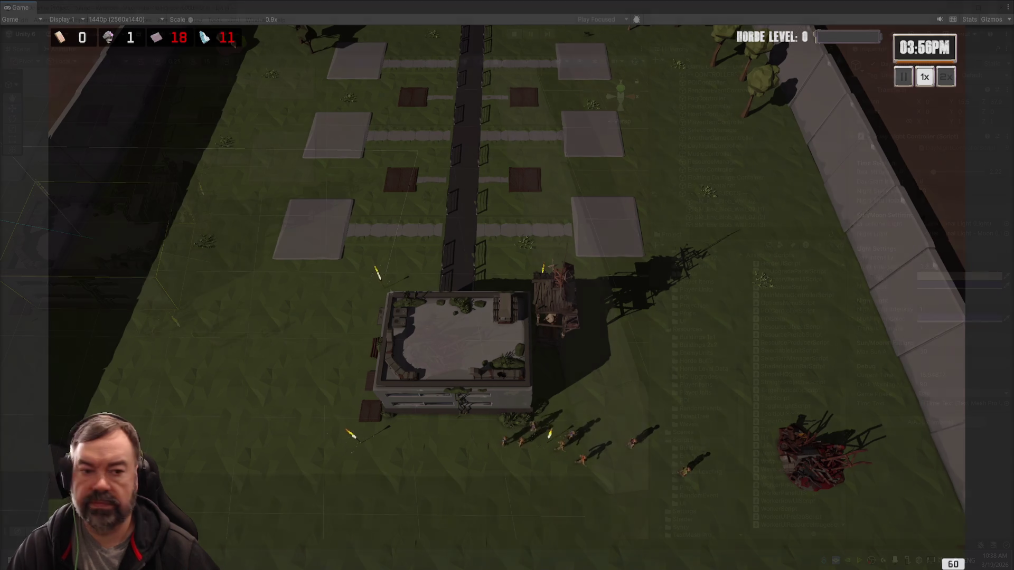
pyautogui.hotkey('shift', 'space')
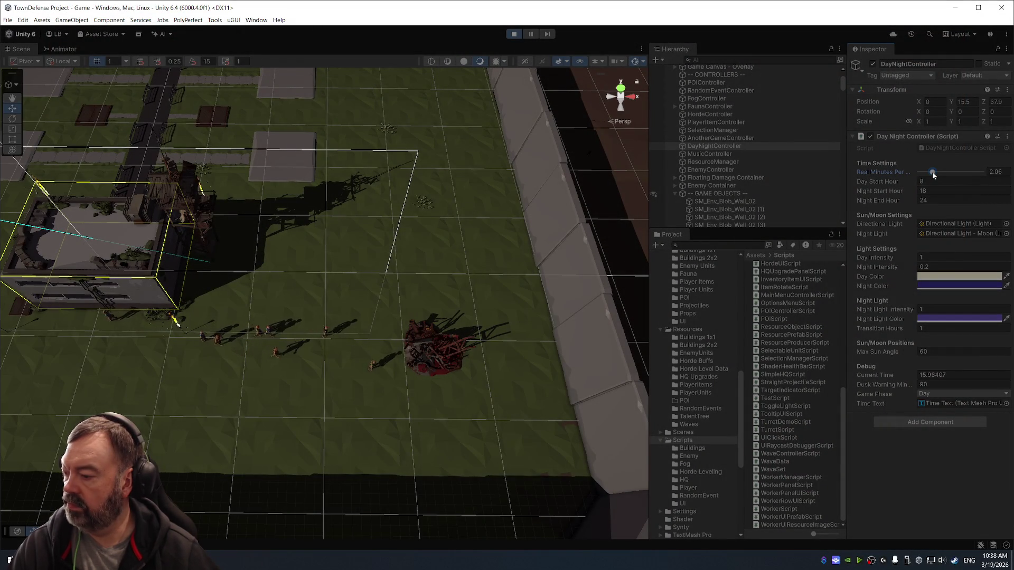
# Fast-forward into night, set Real Minutes Per back to 2.7, and select the villager unit.
pyautogui.moveTo(933, 176); pyautogui.dragTo(906, 174)
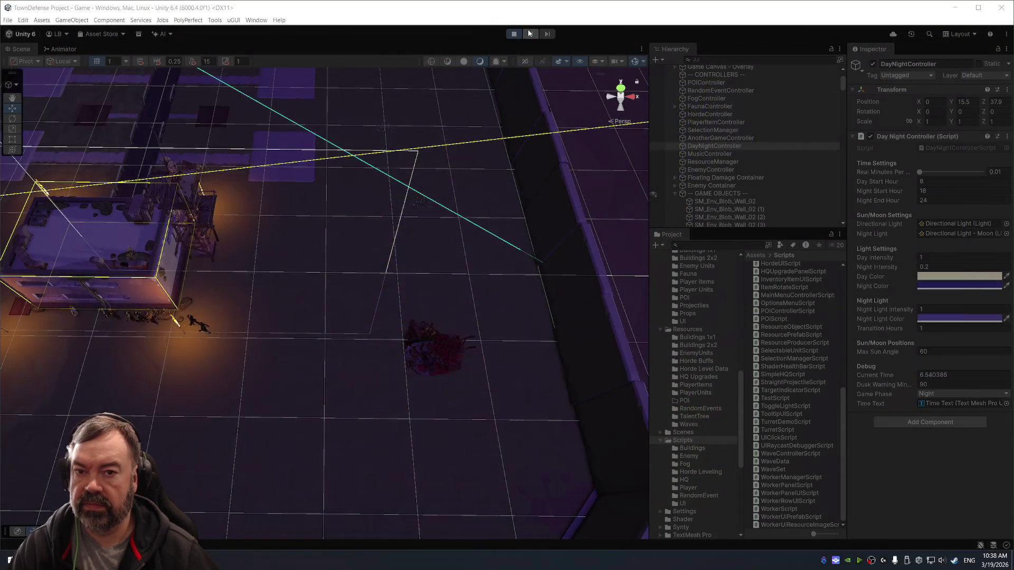
pyautogui.moveTo(919, 173); pyautogui.dragTo(948, 172)
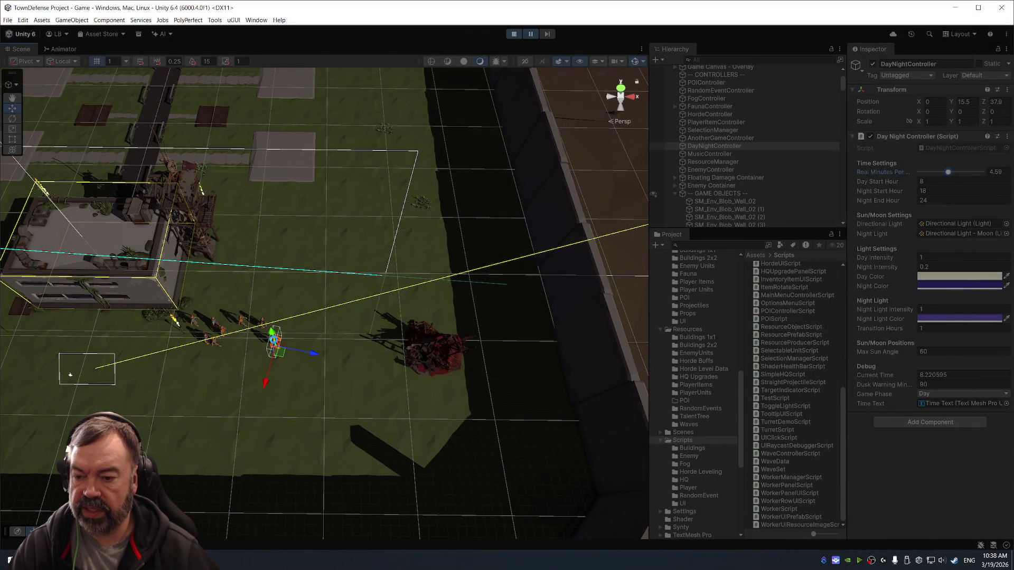
pyautogui.click(400, 335)
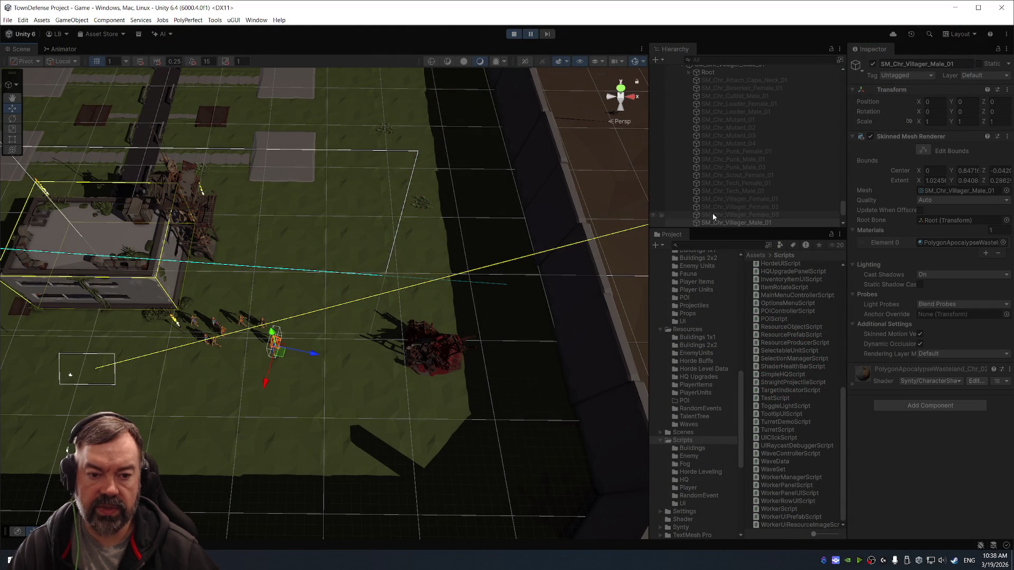
# Select the scrap pile in the scene and the 'Resource Prefab - Scrap Metal' object.
pyautogui.click(260, 342)
pyautogui.click(260, 343)
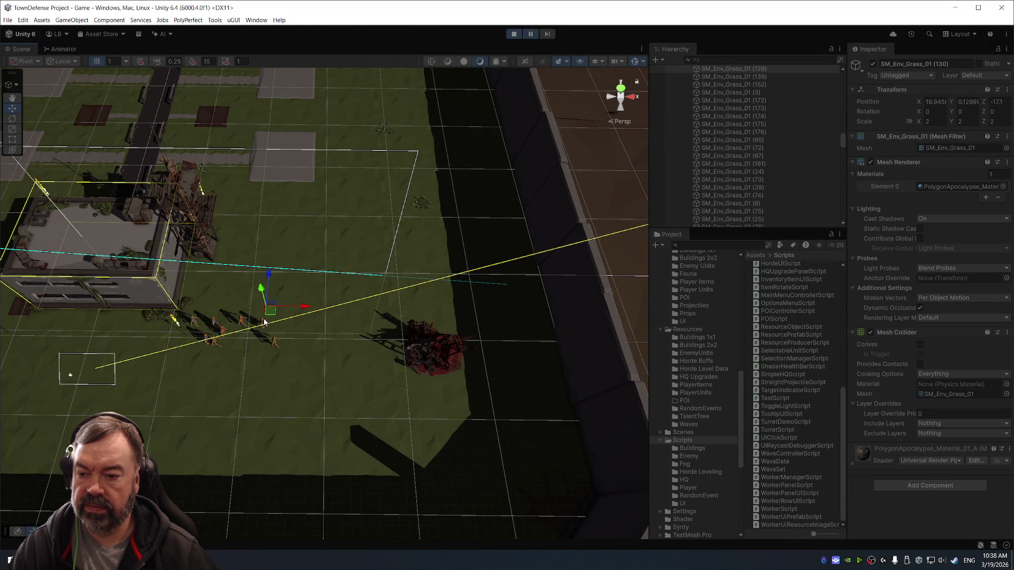
pyautogui.click(261, 344)
pyautogui.click(261, 343)
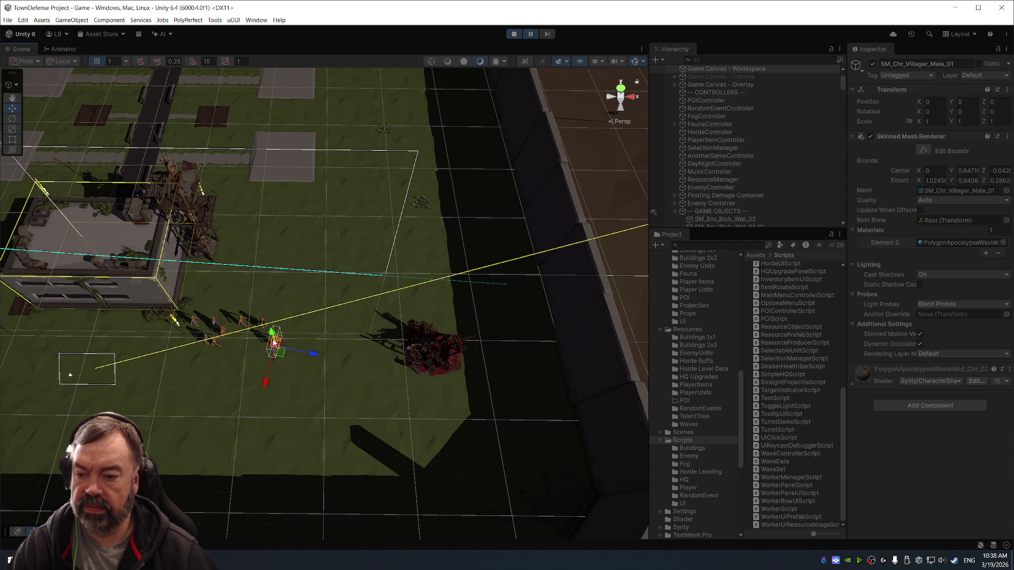
pyautogui.click(440, 343)
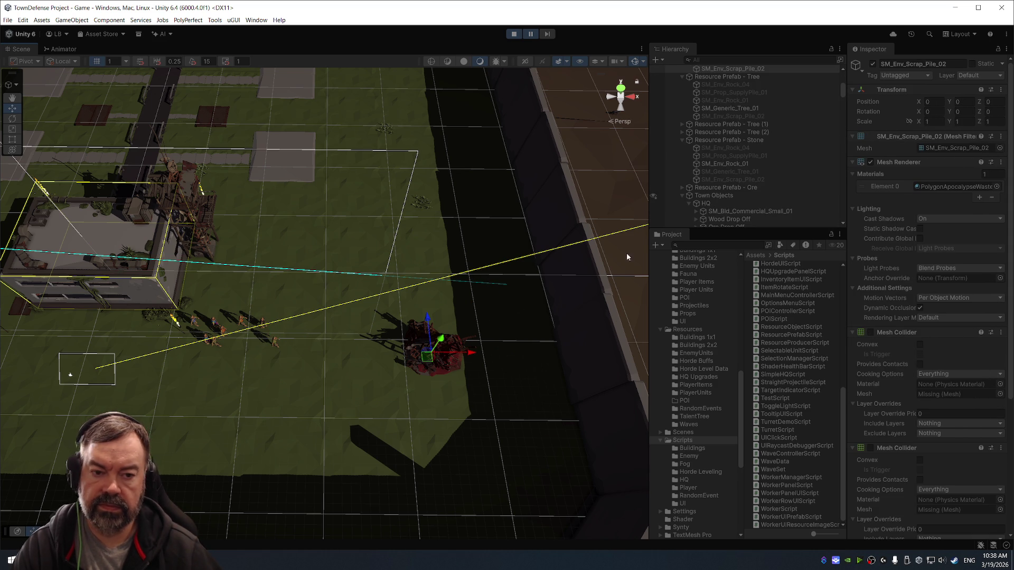
pyautogui.scroll(3, 739, 126)
pyautogui.click(739, 89)
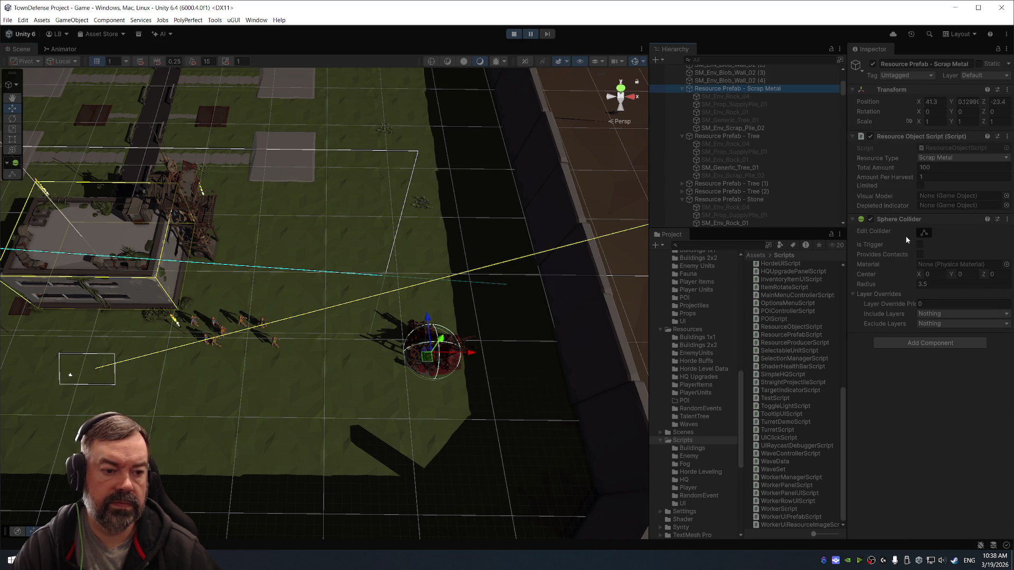
# Select the Main Camera and toggle its Audio Source Mute on and off.
pyautogui.scroll(5, 827, 186)
pyautogui.click(775, 73)
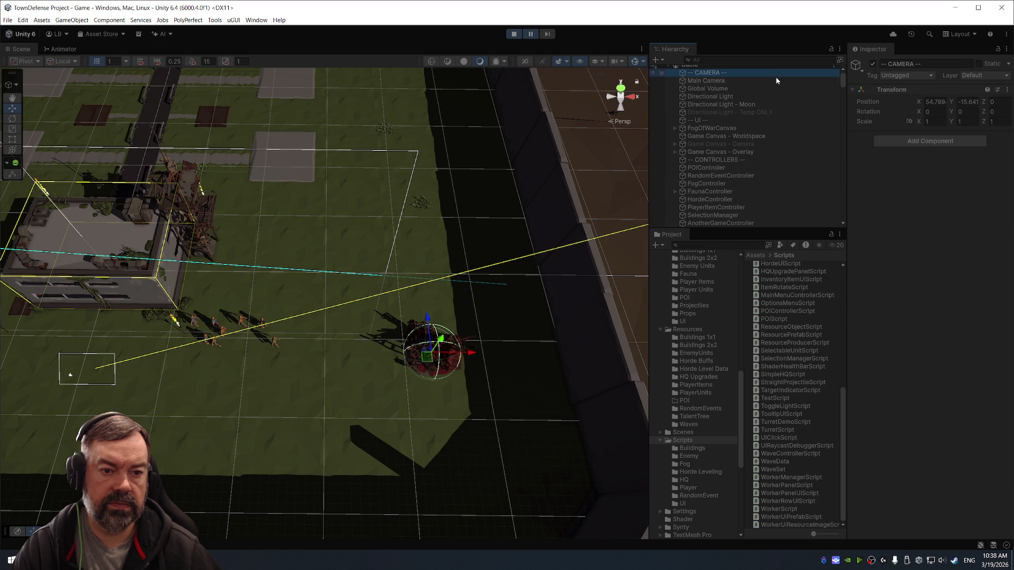
pyautogui.click(776, 80)
pyautogui.scroll(-10, 883, 312)
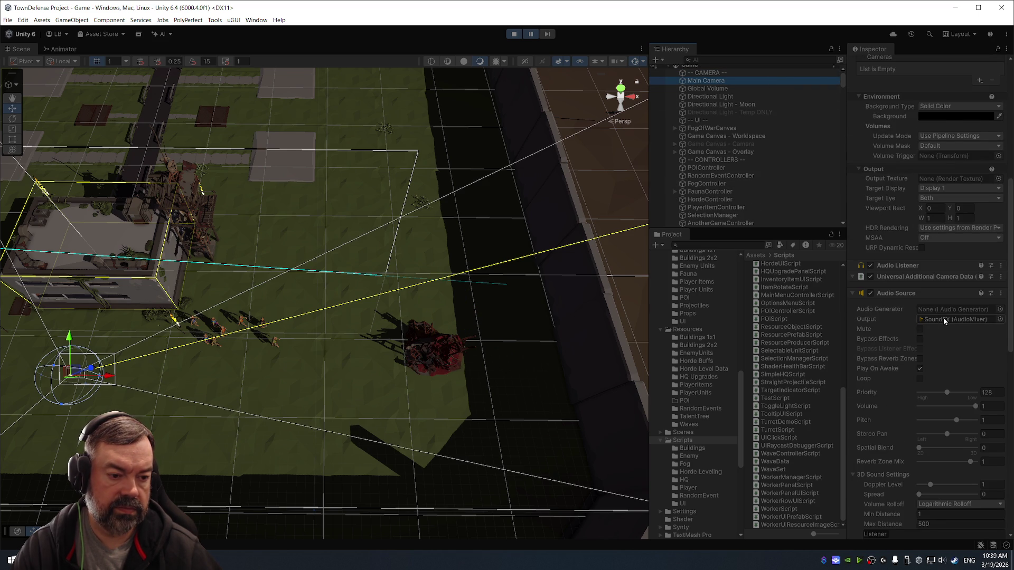
pyautogui.scroll(-1, 943, 319)
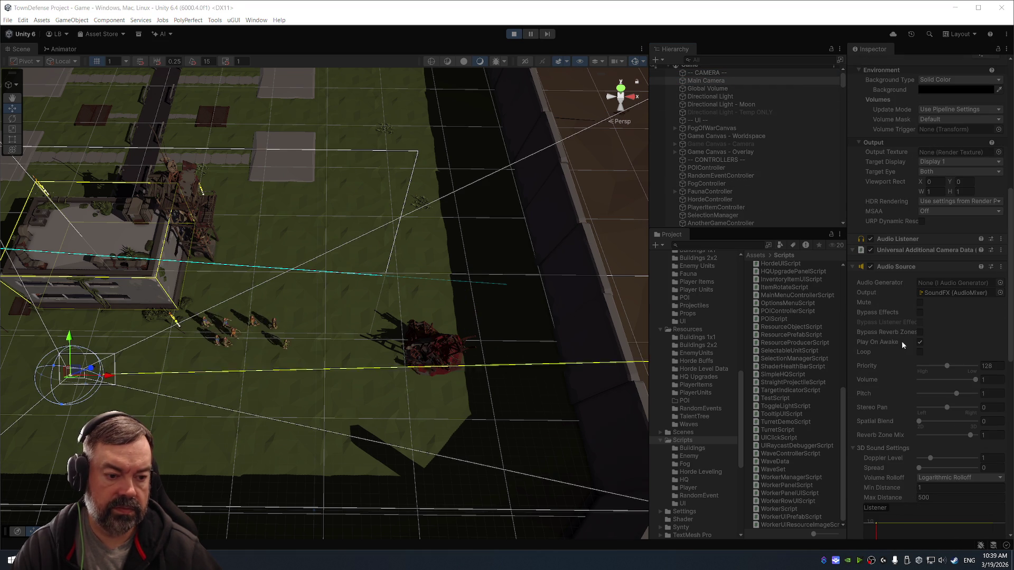
pyautogui.click(919, 303)
pyautogui.click(919, 303)
# Inspect the quarantine gate's colliders in the Hierarchy.
pyautogui.scroll(2, 509, 255)
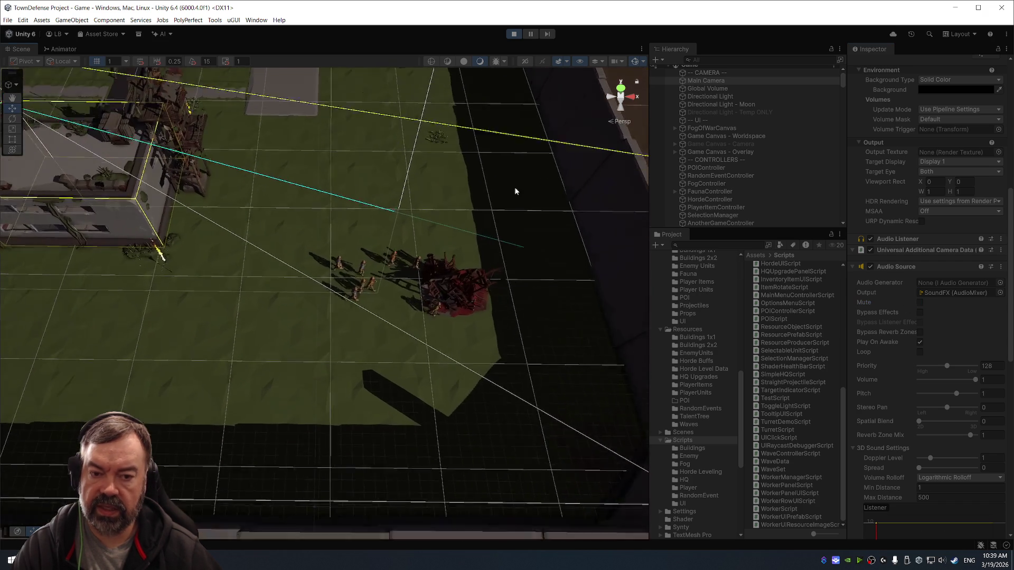
pyautogui.scroll(2, 523, 185)
pyautogui.scroll(2, 491, 179)
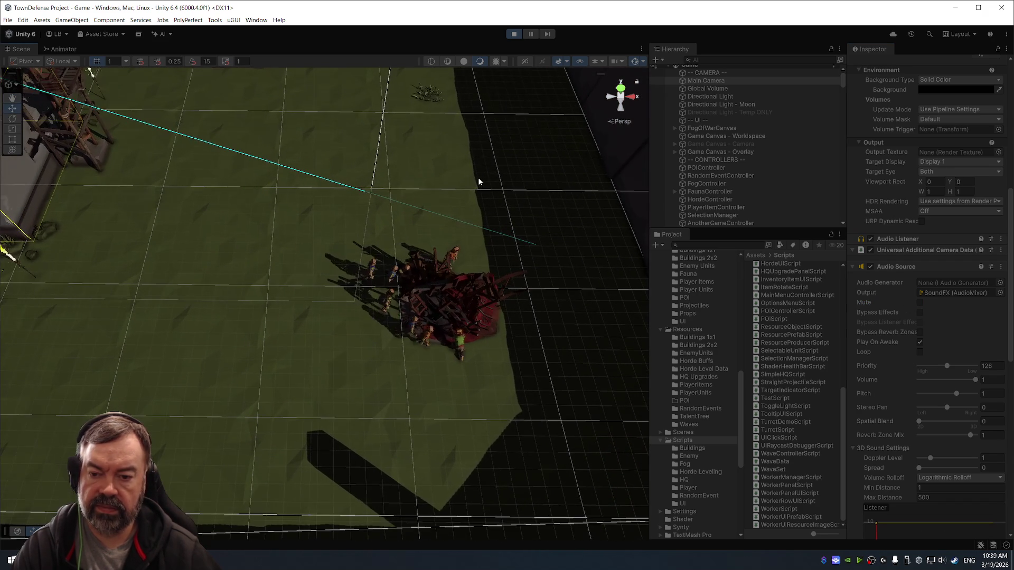
pyautogui.scroll(3, 492, 175)
pyautogui.scroll(-10, 727, 152)
pyautogui.scroll(-10, 727, 152)
pyautogui.scroll(10, 739, 158)
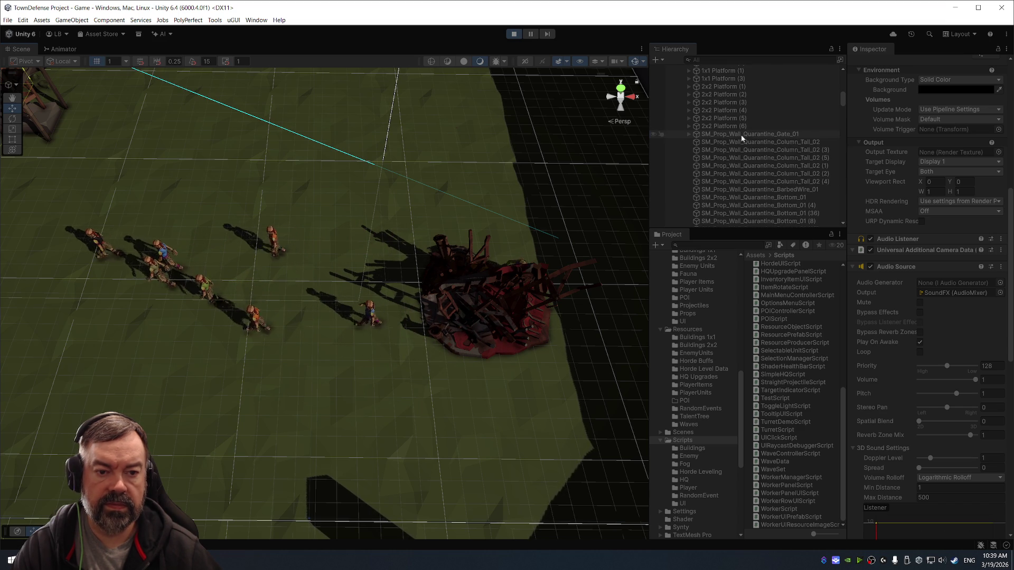
pyautogui.click(741, 135)
# Collapse the Town Objects group and a worker's child objects.
pyautogui.scroll(-5, 781, 164)
pyautogui.scroll(-10, 780, 164)
pyautogui.click(778, 108)
pyautogui.press('Left')
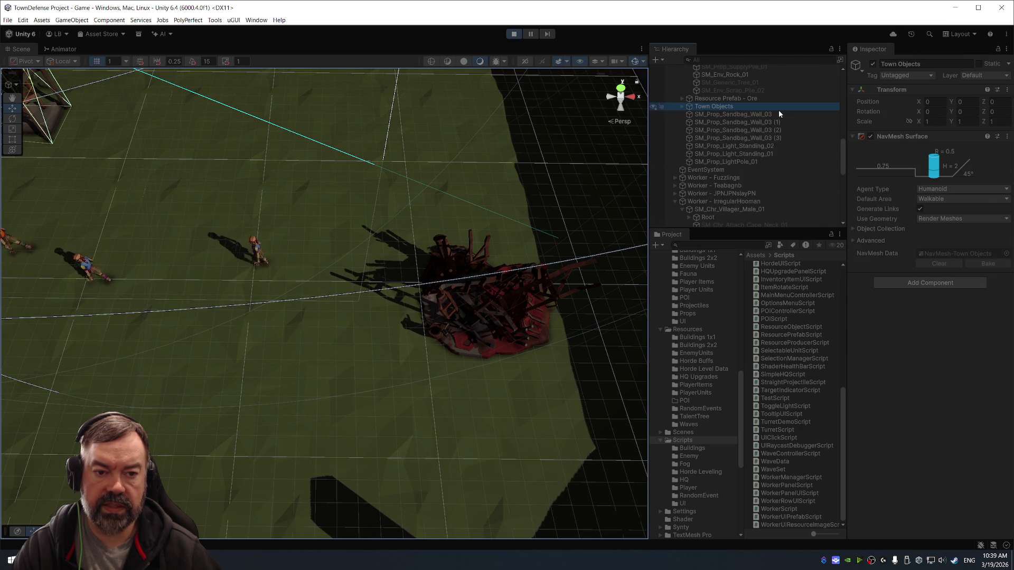
pyautogui.click(745, 204)
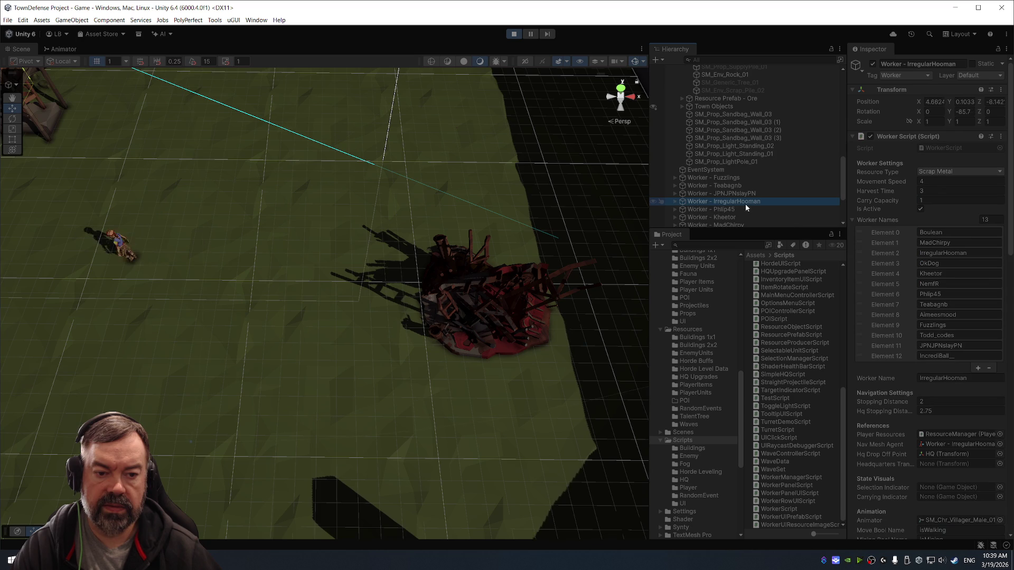
pyautogui.press('Left')
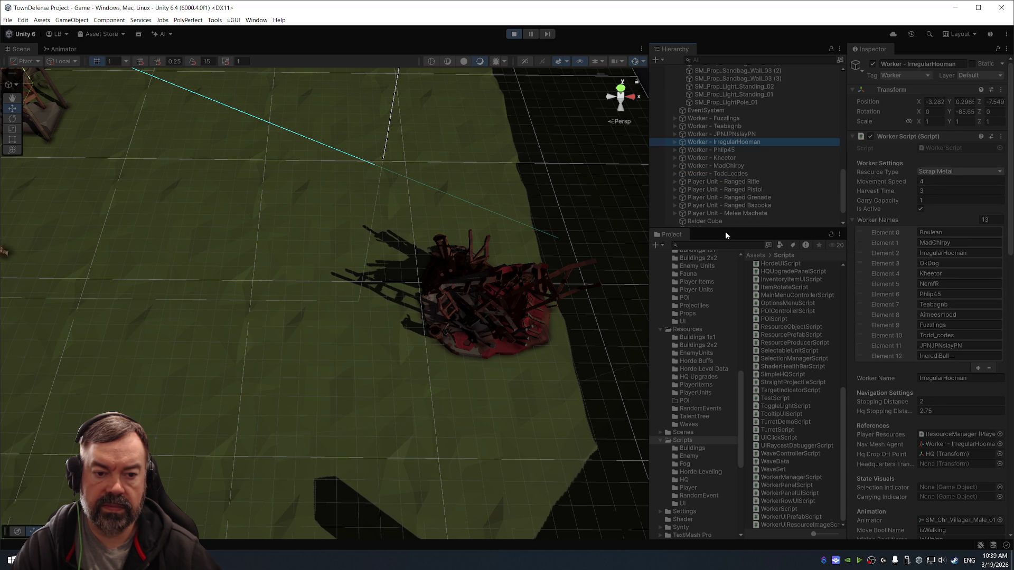
# Make the Hierarchy panel taller, collapse GAME OBJECTS, and select DayNightController.
pyautogui.moveTo(727, 231); pyautogui.dragTo(726, 276)
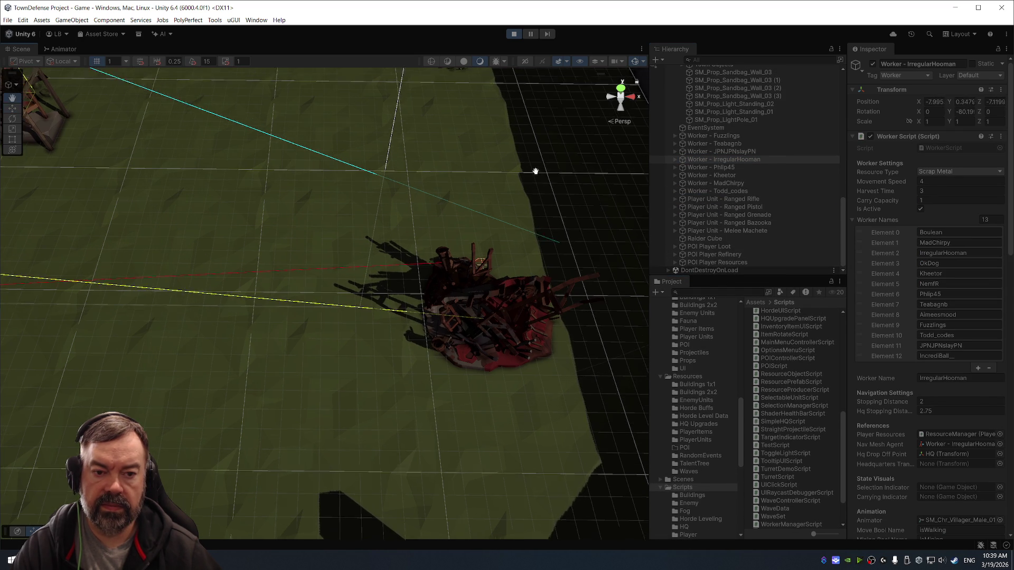
pyautogui.scroll(5, 740, 188)
pyautogui.scroll(2, 740, 177)
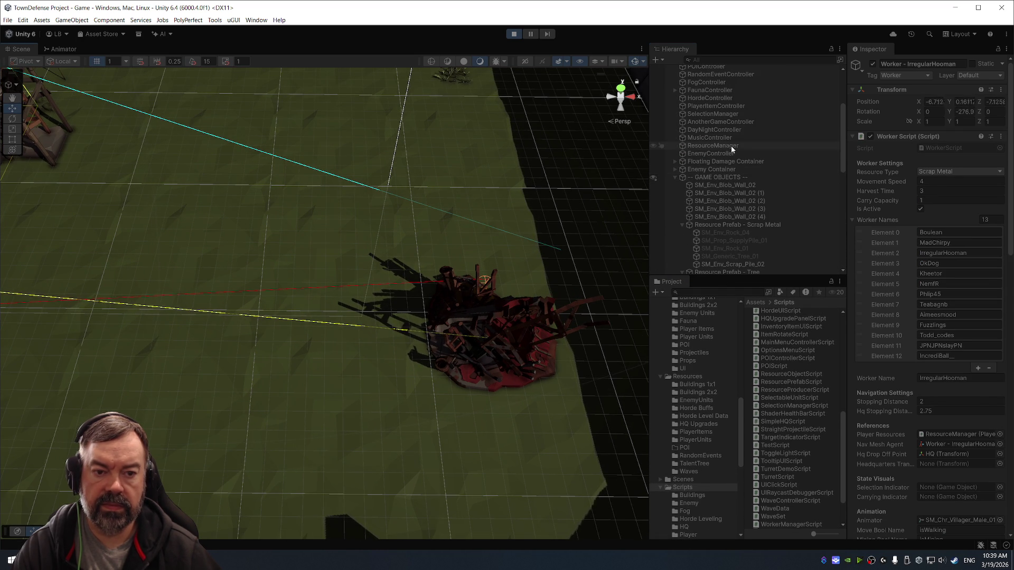
pyautogui.click(675, 178)
pyautogui.click(709, 130)
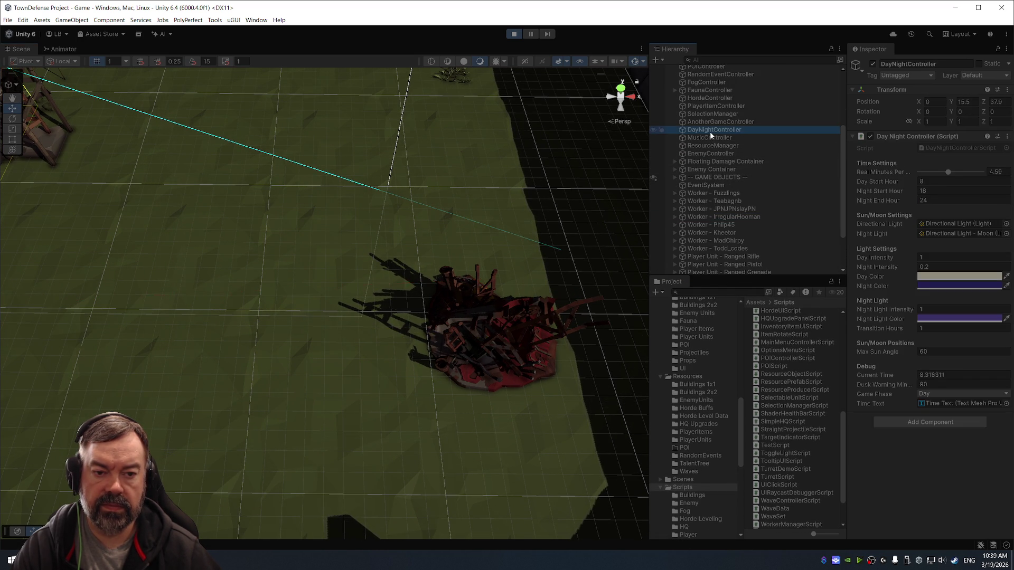
# Speed the day-night cycle to its fastest, then slow Real Minutes Per to about 5.
pyautogui.click(925, 173)
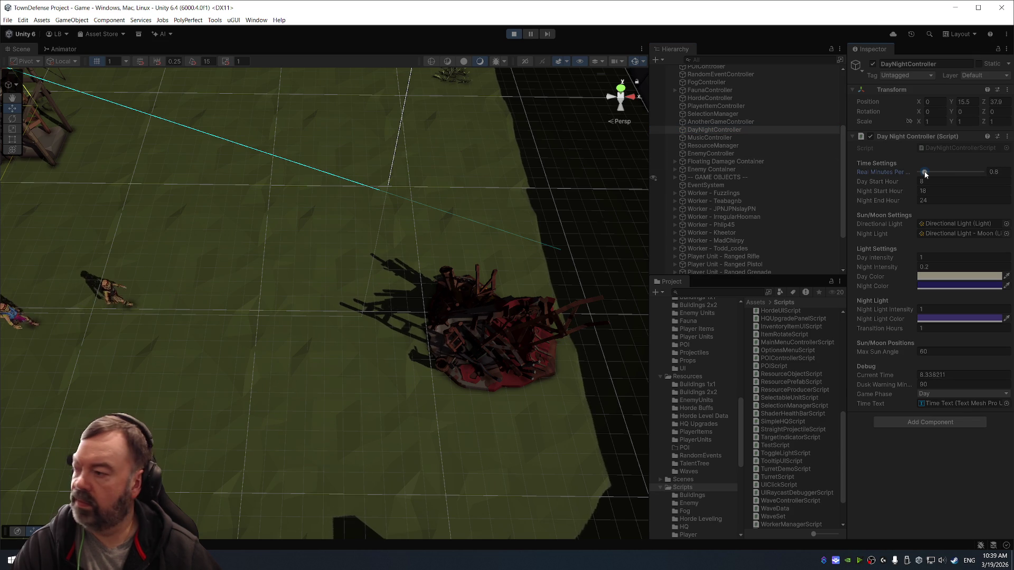
pyautogui.moveTo(925, 173); pyautogui.dragTo(920, 174)
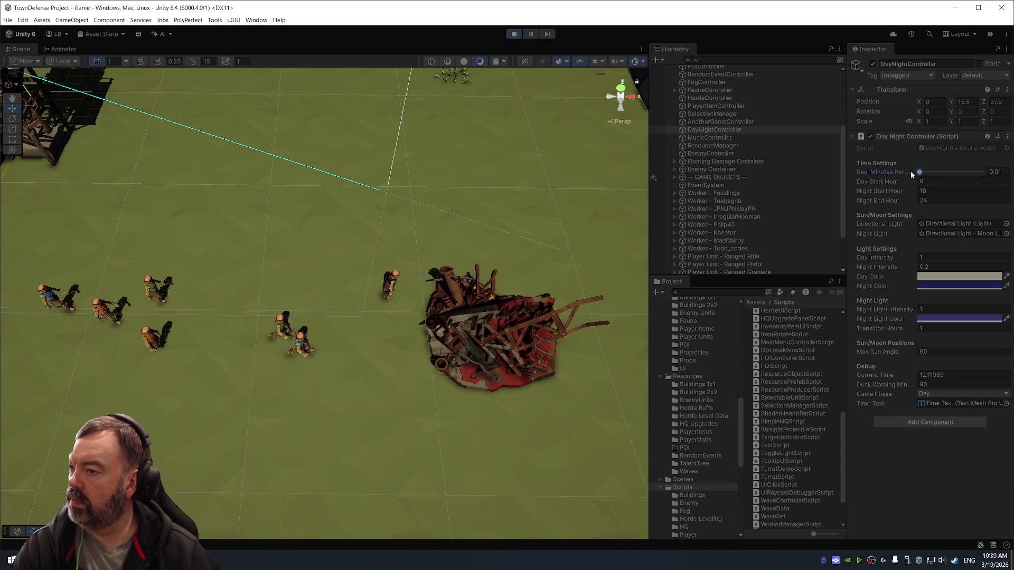
pyautogui.moveTo(924, 174)
pyautogui.mouseDown()
pyautogui.moveTo(953, 177)
pyautogui.moveTo(905, 178)
pyautogui.moveTo(943, 173)
pyautogui.mouseUp()
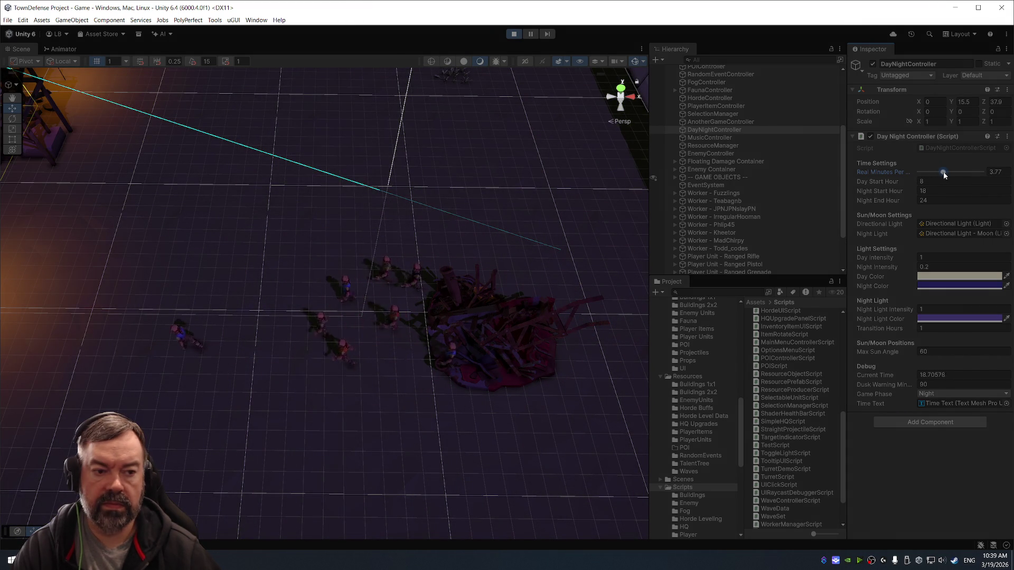
# Pause and resume play, select the first worker, and show its Audio Source settings.
pyautogui.click(531, 34)
pyautogui.moveTo(397, 148)
pyautogui.mouseDown()
pyautogui.moveTo(622, 125)
pyautogui.moveTo(635, 134)
pyautogui.mouseUp()
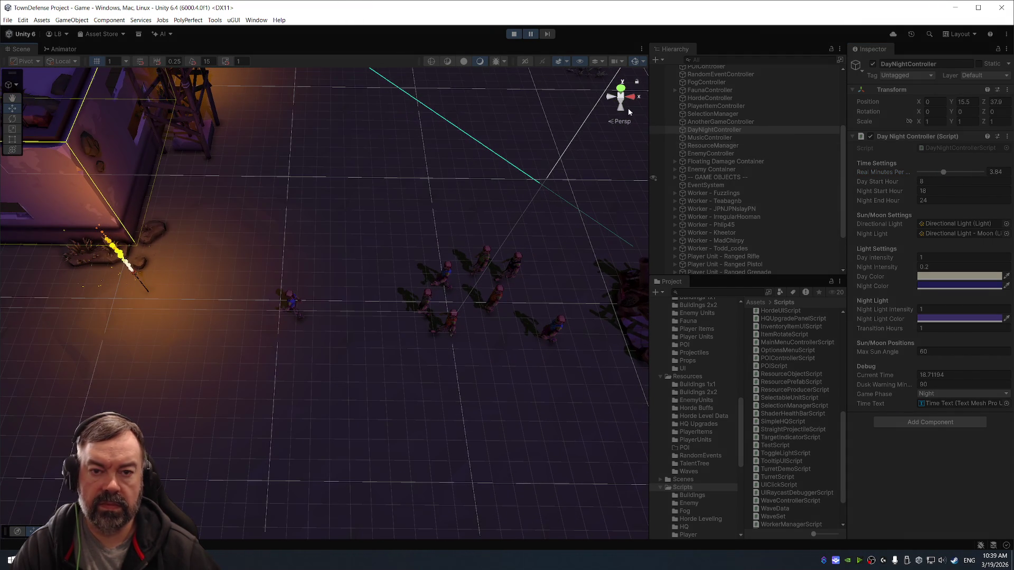
pyautogui.click(530, 34)
pyautogui.click(731, 193)
pyautogui.moveTo(457, 192); pyautogui.dragTo(581, 209)
pyautogui.scroll(-15, 925, 392)
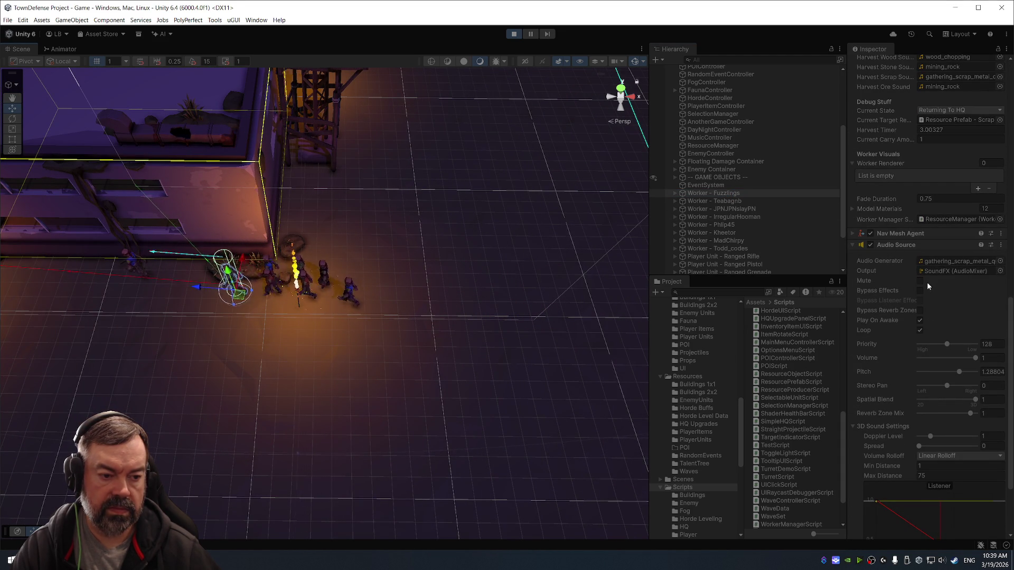
# Mute the Audio Source on all selected workers and clear the Audio Generator slot.
pyautogui.click(920, 281)
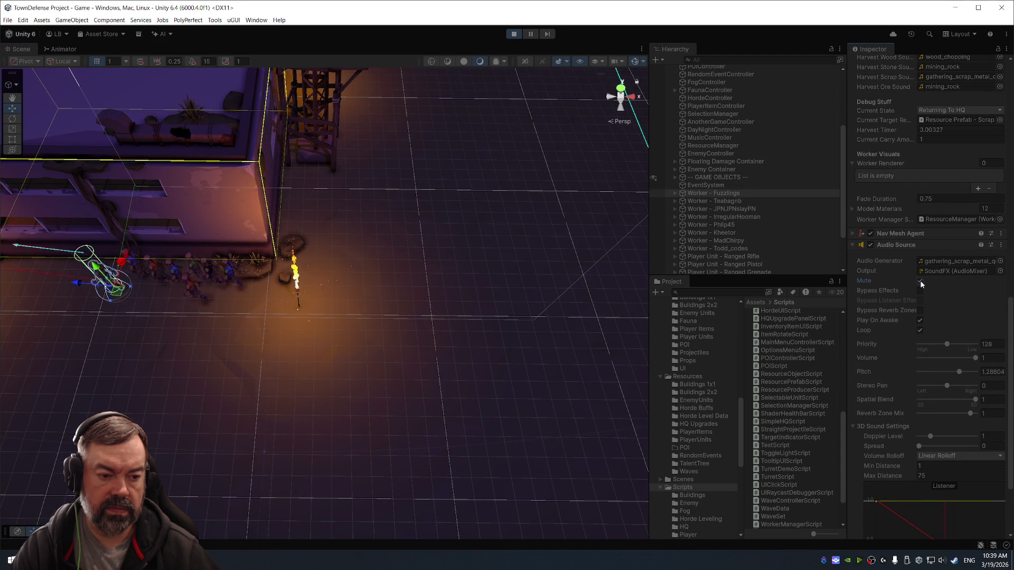
pyautogui.moveTo(401, 192); pyautogui.dragTo(534, 219)
pyautogui.keyDown('shift'); pyautogui.click(729, 246); pyautogui.keyUp('shift')
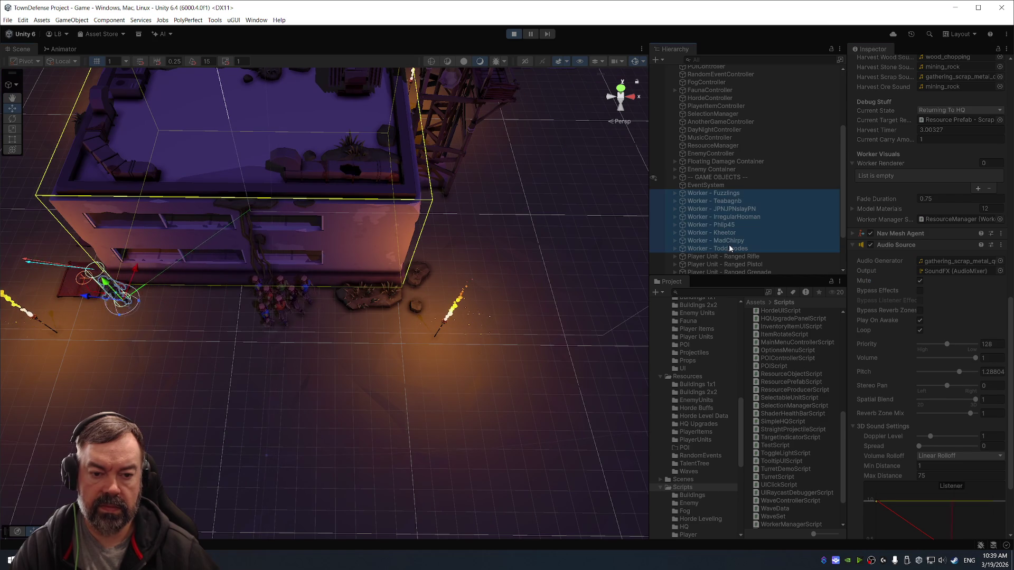
pyautogui.click(920, 279)
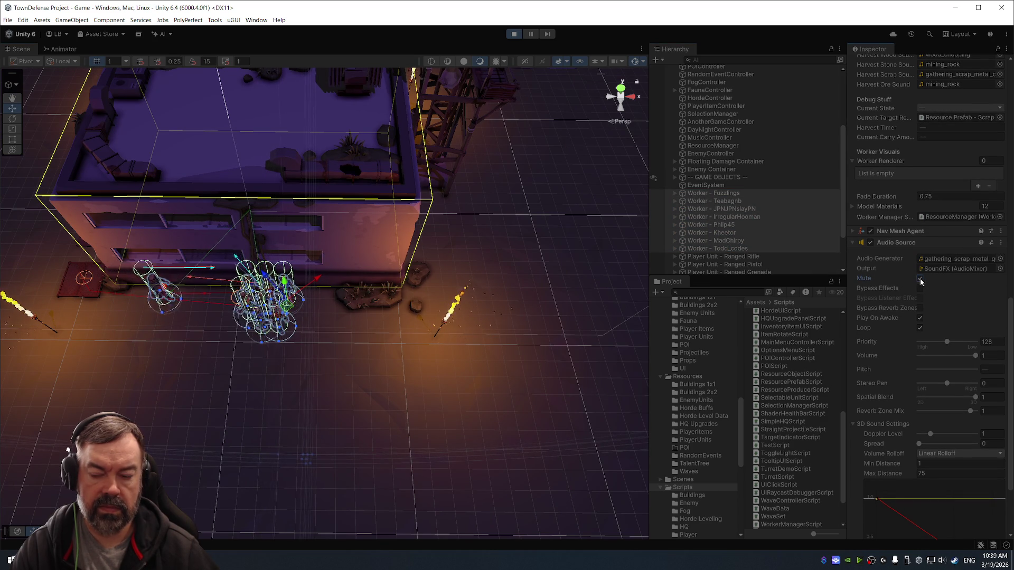
pyautogui.click(920, 279)
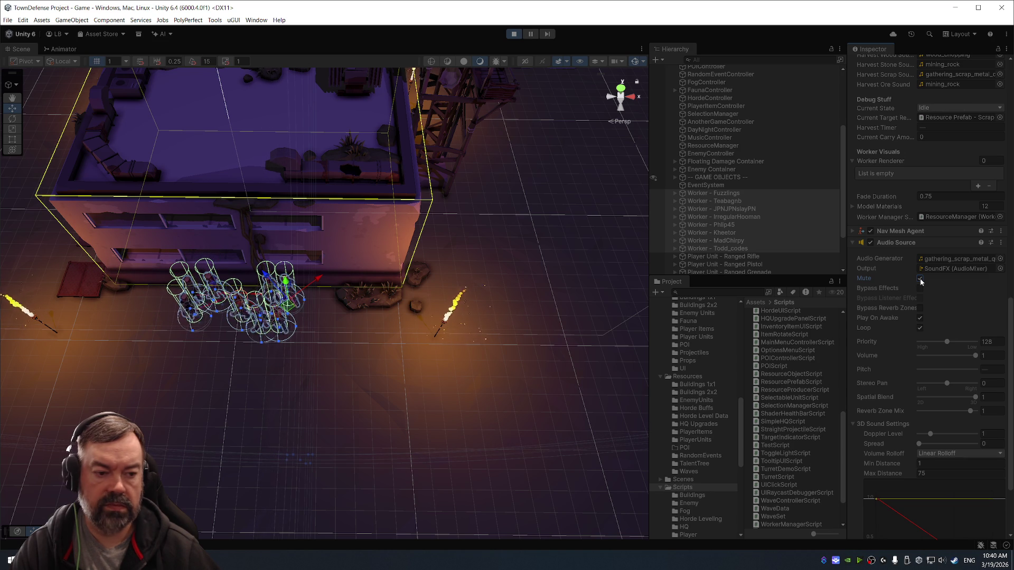
pyautogui.click(945, 258)
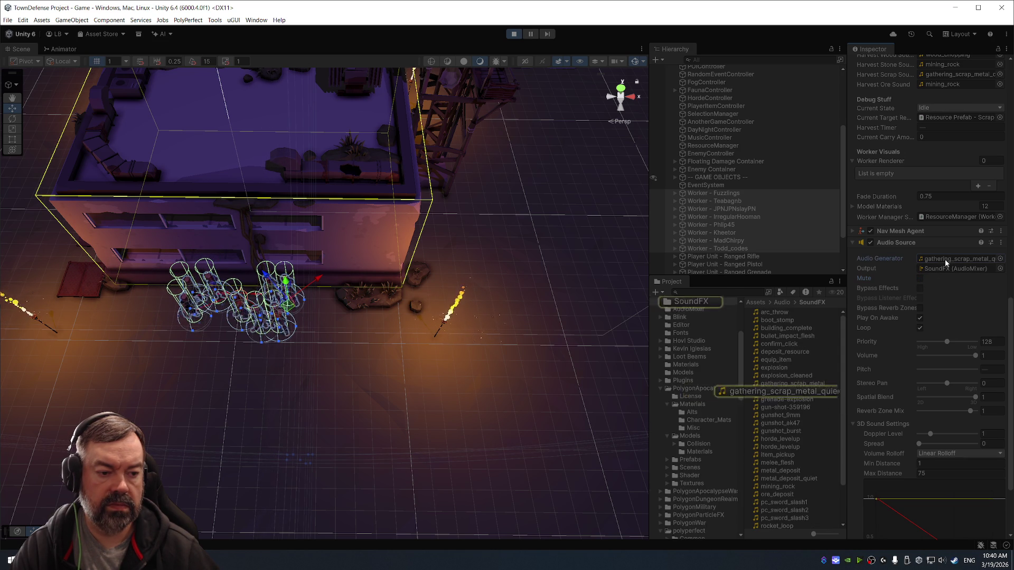
pyautogui.press('Delete')
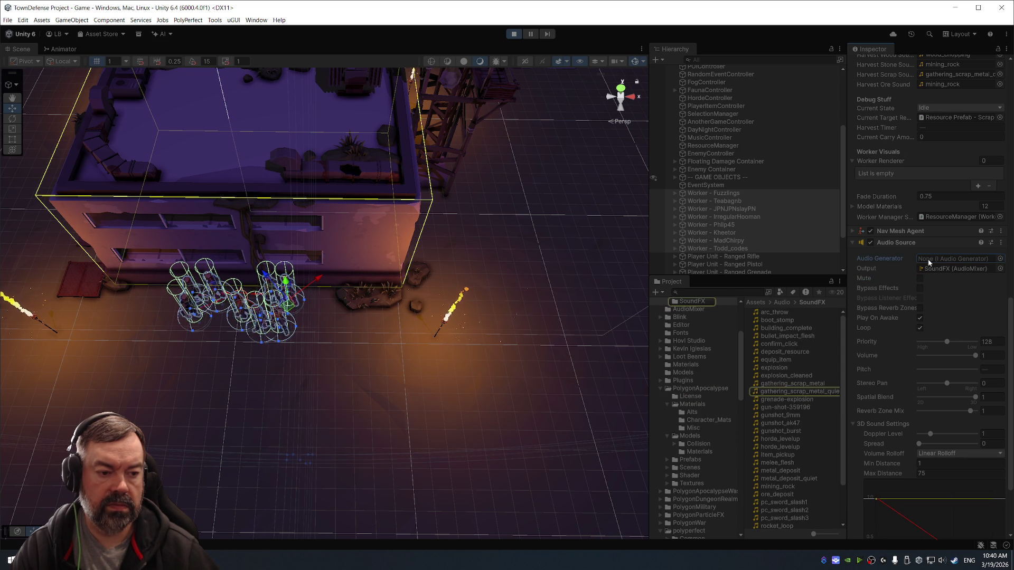
# Step through each worker in turn to compare their audio pitch settings.
pyautogui.click(749, 201)
pyautogui.click(782, 210)
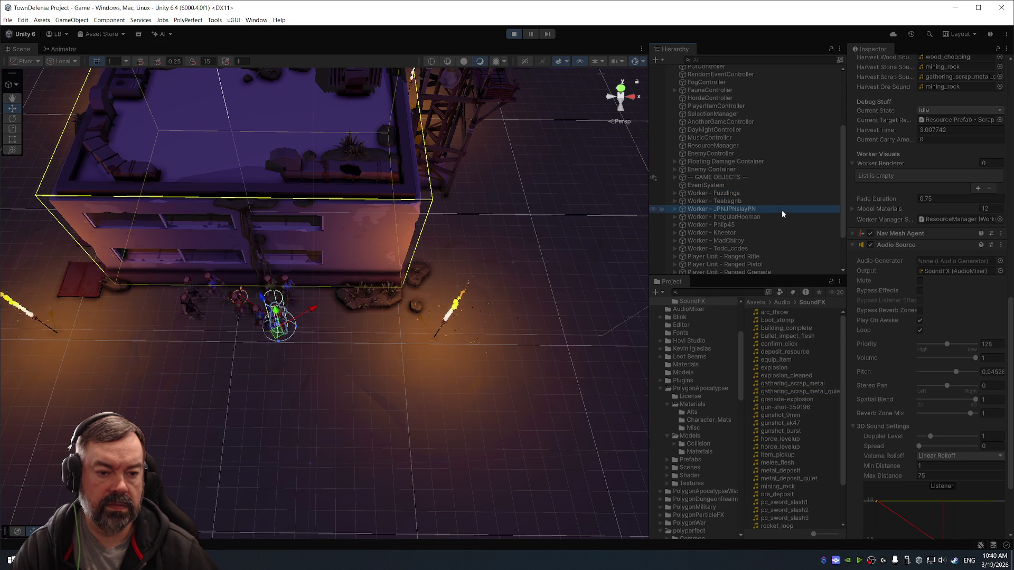
pyautogui.click(787, 217)
pyautogui.click(762, 224)
pyautogui.press('Down')
pyautogui.press('Down')
pyautogui.press('Down')
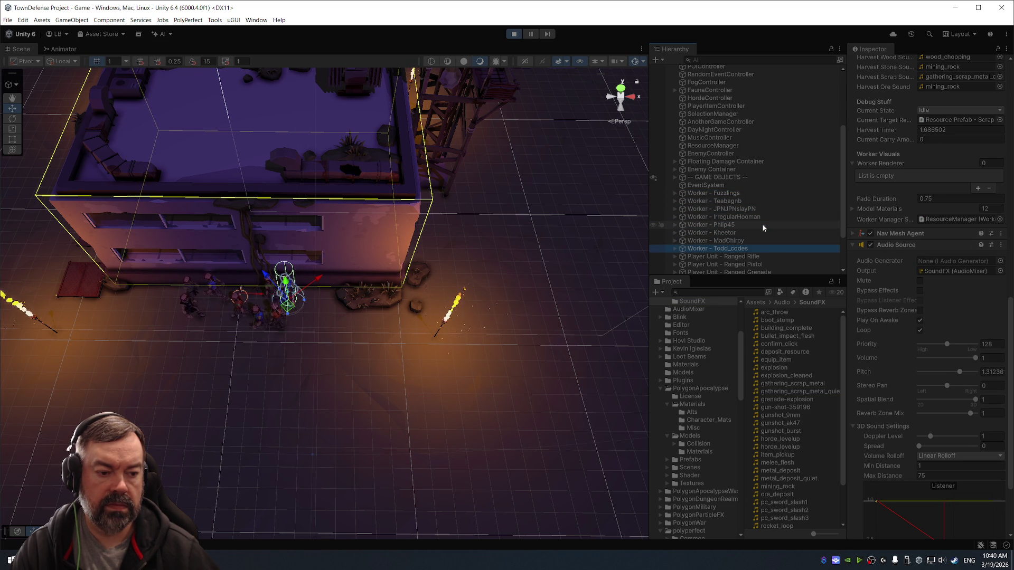
pyautogui.press('Up')
pyautogui.press('Up')
pyautogui.press('Up')
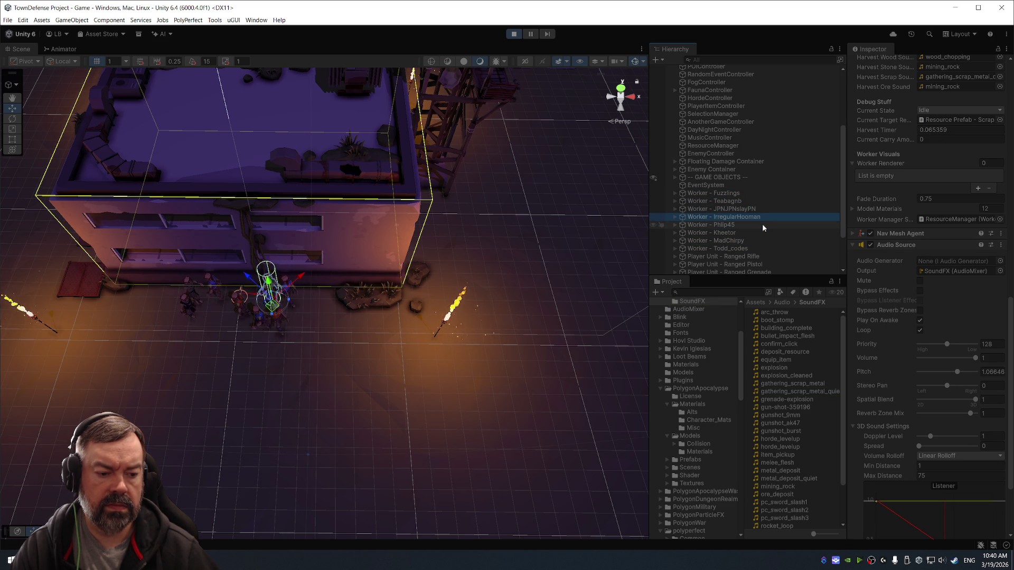
pyautogui.press('Up')
pyautogui.press('Up')
pyautogui.press('Up')
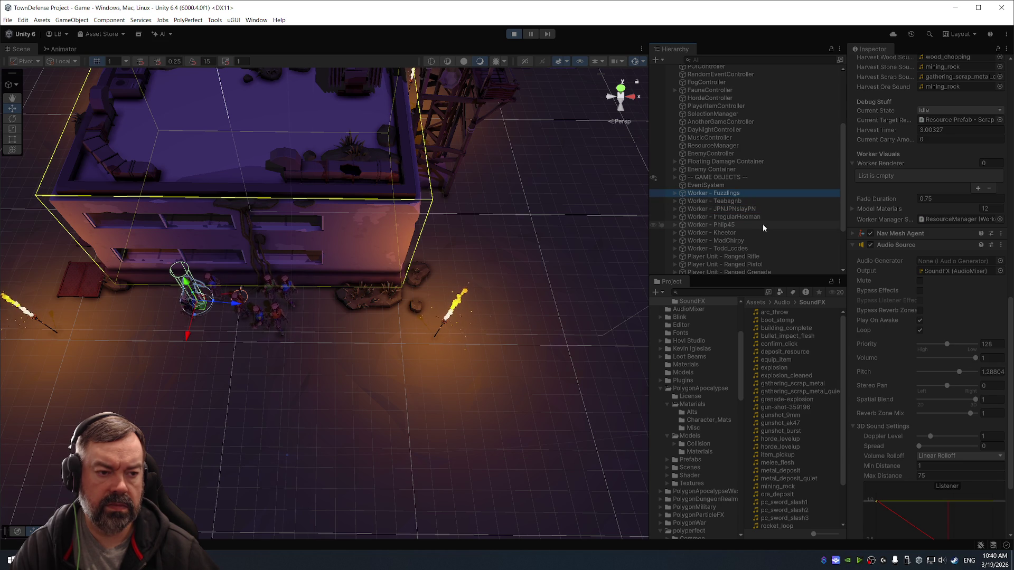
pyautogui.press('Down')
pyautogui.press('Down')
# Stop the running game and switch to Visual Studio.
pyautogui.scroll(3, 895, 225)
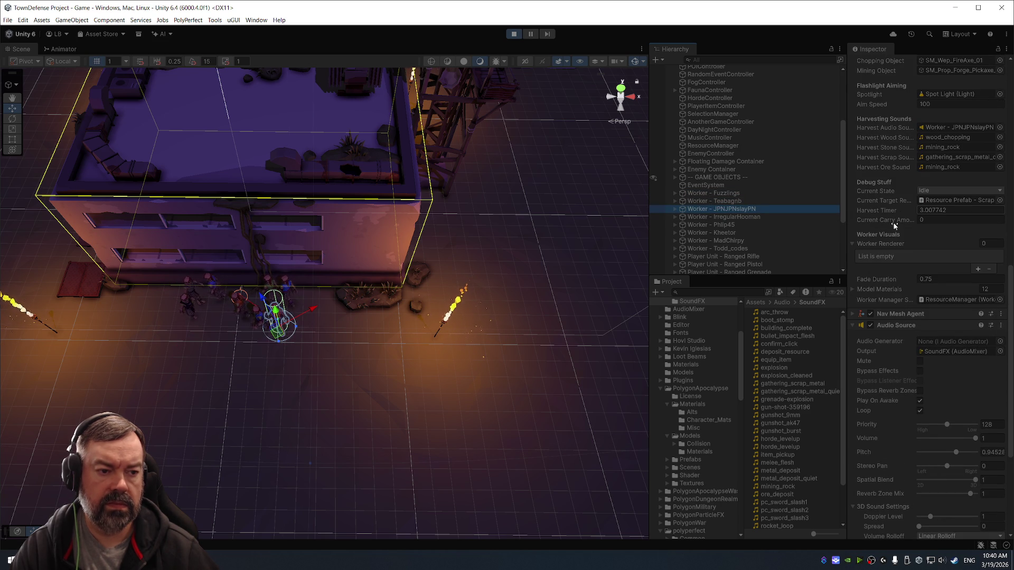
pyautogui.scroll(6, 868, 176)
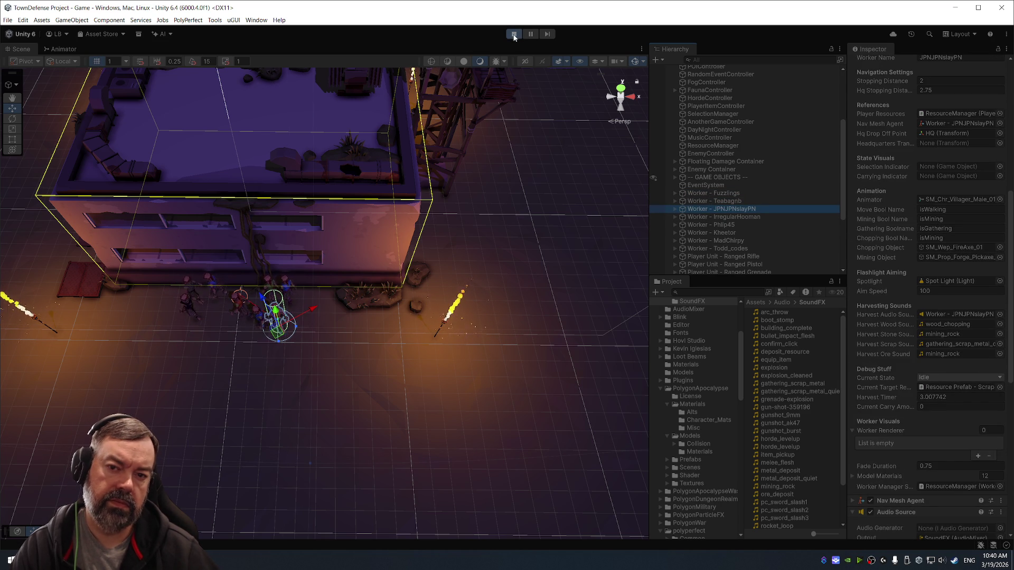
pyautogui.click(514, 35)
pyautogui.hotkey('alt', 'Tab')
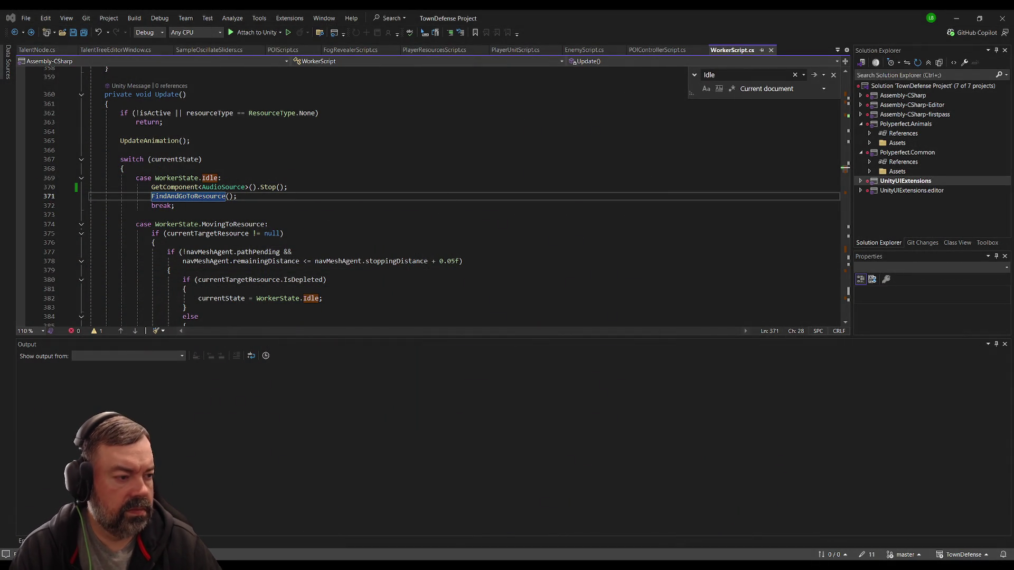
# Insert a blank line after 'case WorkerState.Idle:' on line 369, then expand Worker (4) in Unity.
pyautogui.click(275, 196)
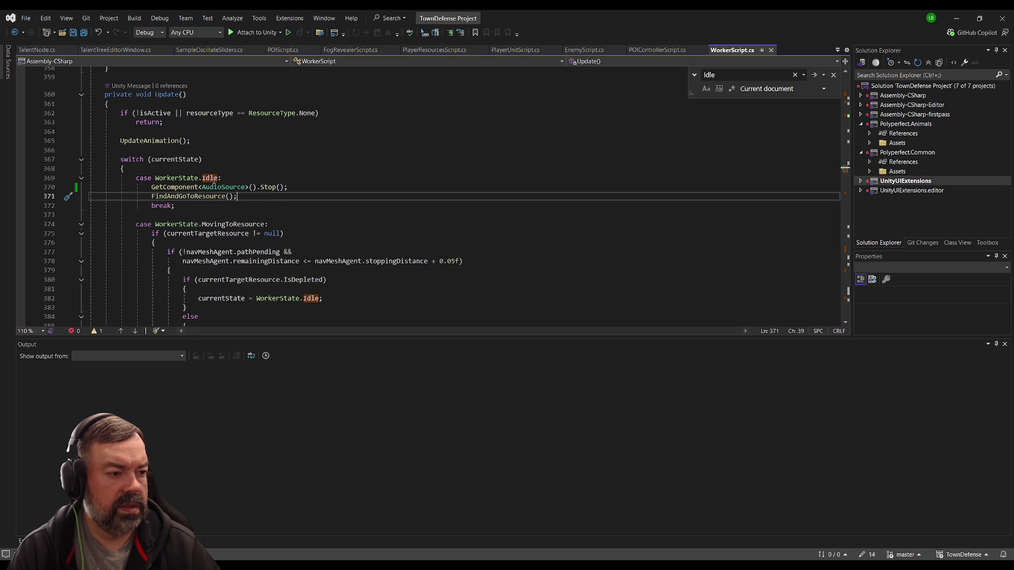
pyautogui.click(285, 178)
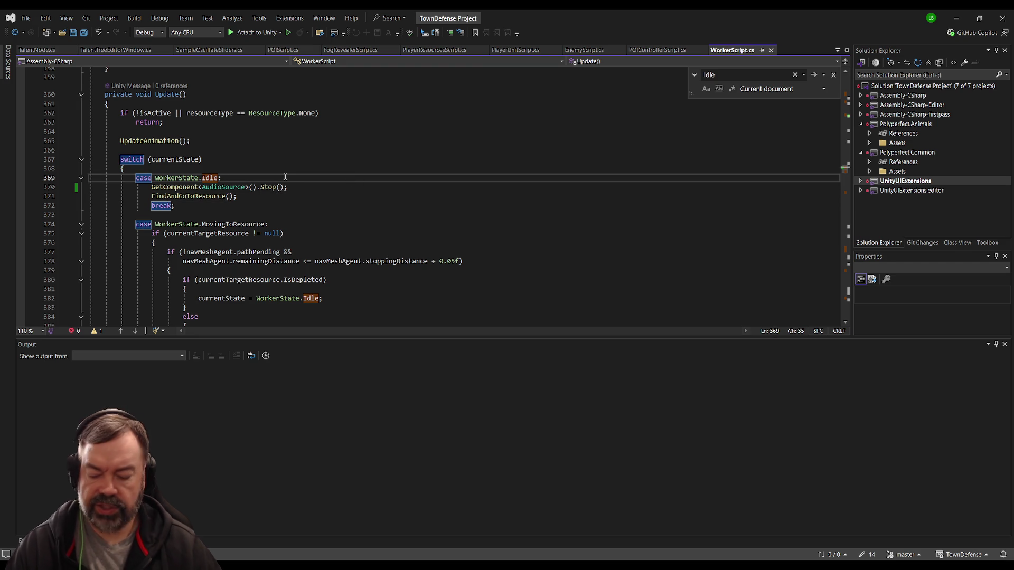
pyautogui.press('Return')
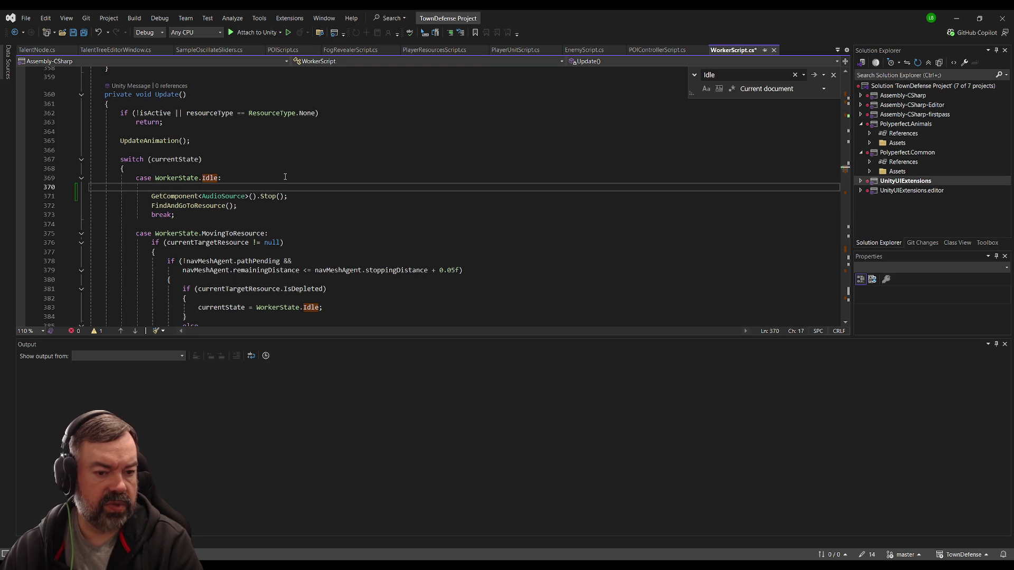
pyautogui.hotkey('alt', 'Tab')
pyautogui.click(739, 207)
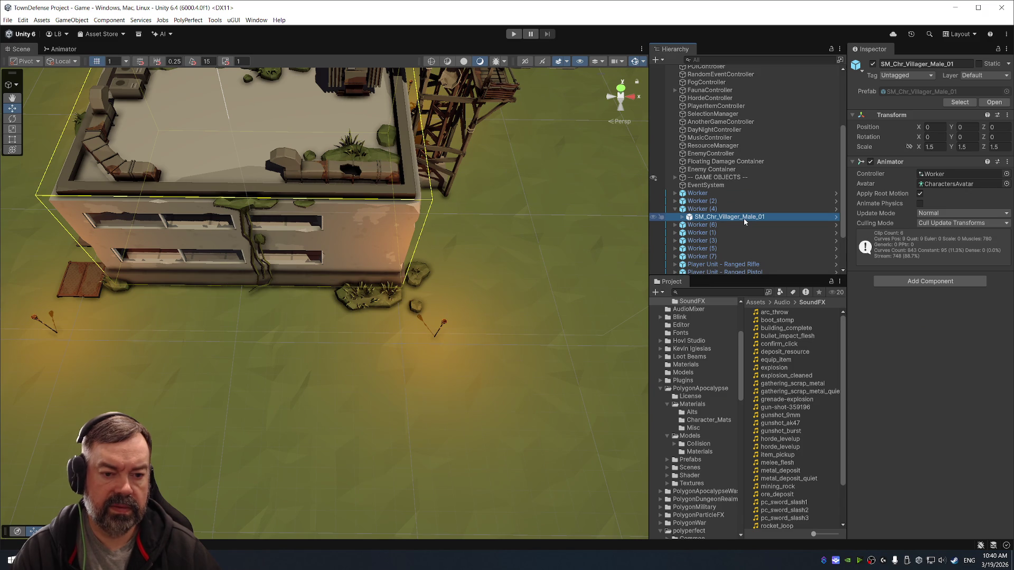
# Collapse Worker (4) and multi-select Worker through Worker (7) to review their shared Audio Source.
pyautogui.press('Left')
pyautogui.scroll(-10, 909, 321)
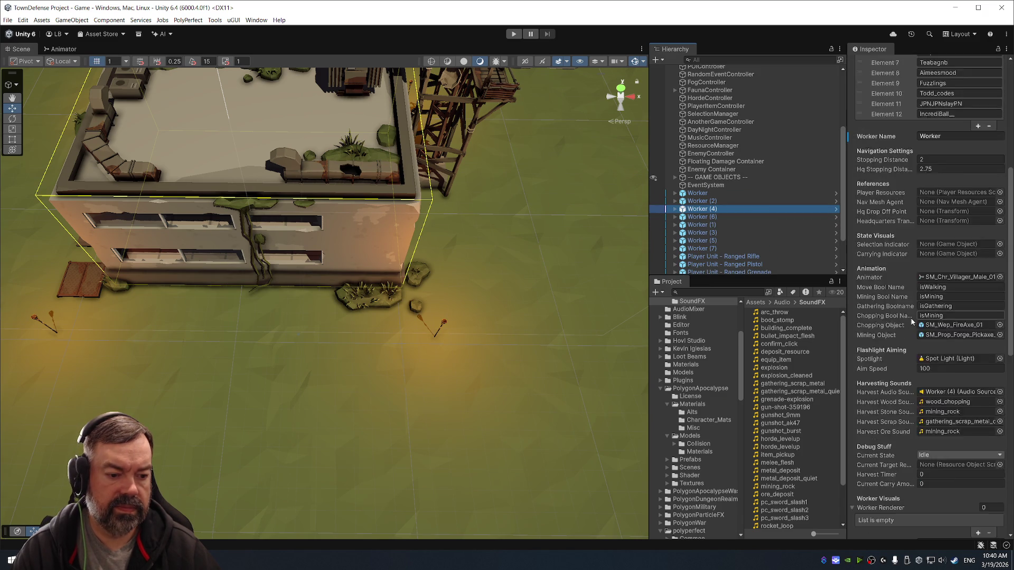
pyautogui.scroll(-4, 907, 320)
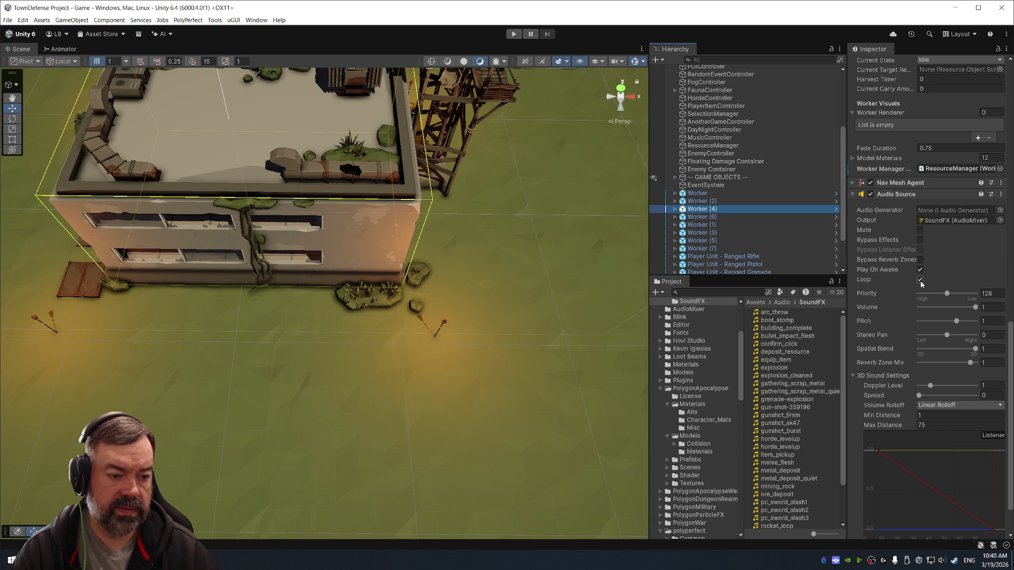
pyautogui.click(724, 194)
pyautogui.keyDown('shift'); pyautogui.click(728, 246); pyautogui.keyUp('shift')
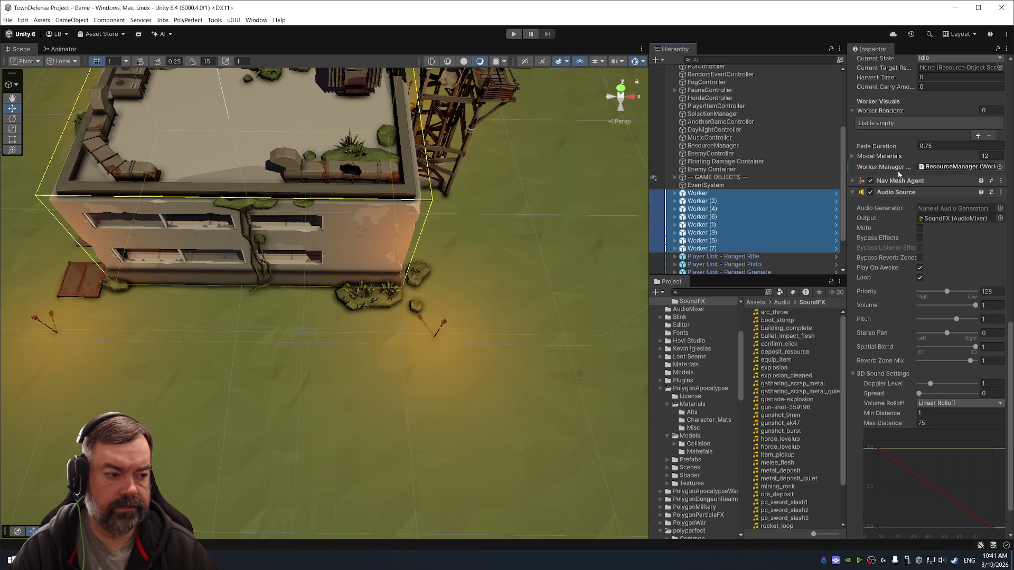
pyautogui.hotkey('alt', 'Tab')
# In the Idle case, add a Debug.Log line and replace GetComponent<AudioSource>().Stop() with harvestAudioSource.Stop(), then save WorkerScript.cs.
pyautogui.write('Debug.')
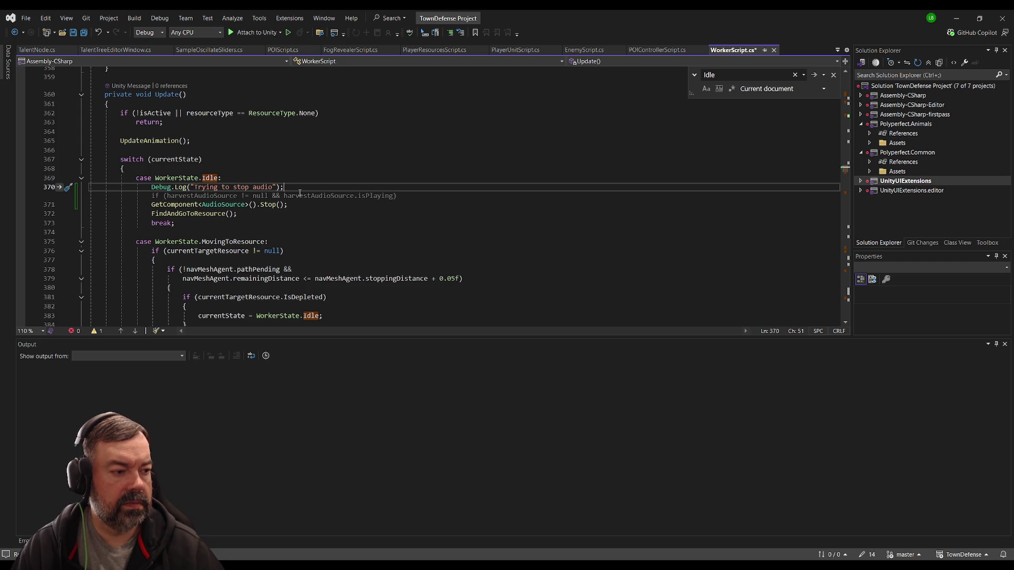
pyautogui.click(228, 201)
pyautogui.click(150, 196)
pyautogui.write('harvestAud')
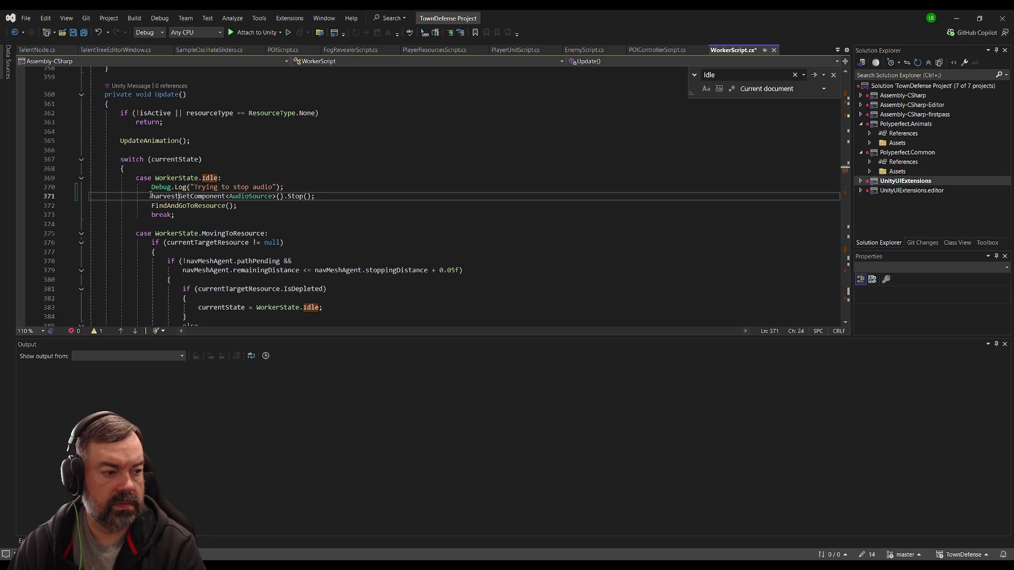
pyautogui.write('ioSource.')
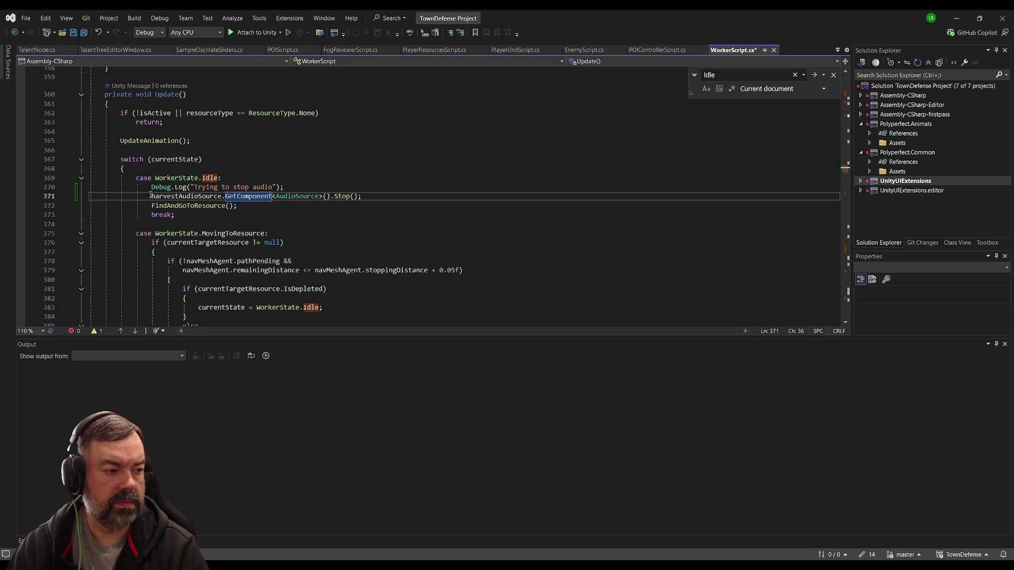
pyautogui.moveTo(225, 196); pyautogui.dragTo(323, 196)
pyautogui.press('Delete')
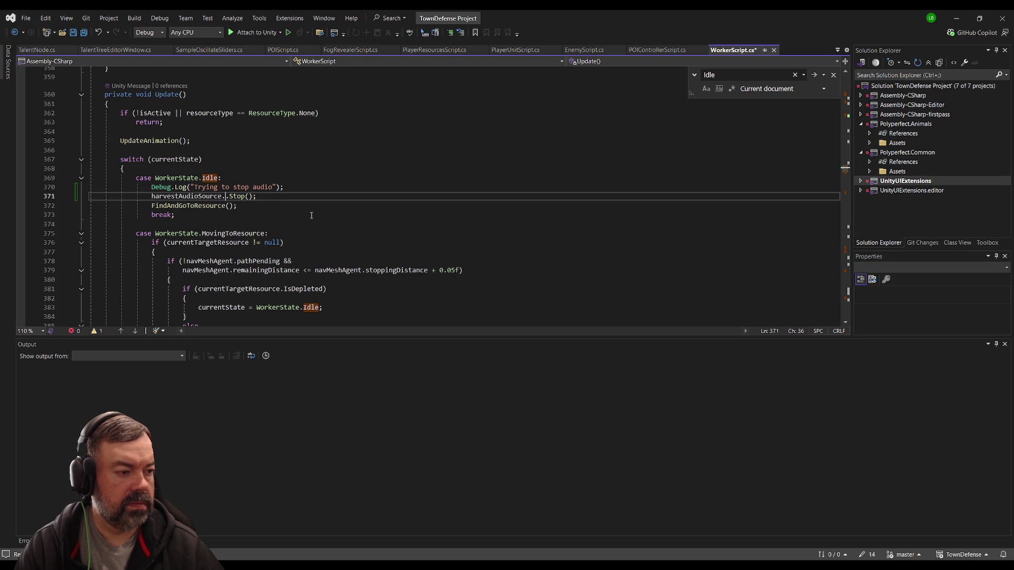
pyautogui.click(270, 196)
pyautogui.hotkey('ctrl', 's')
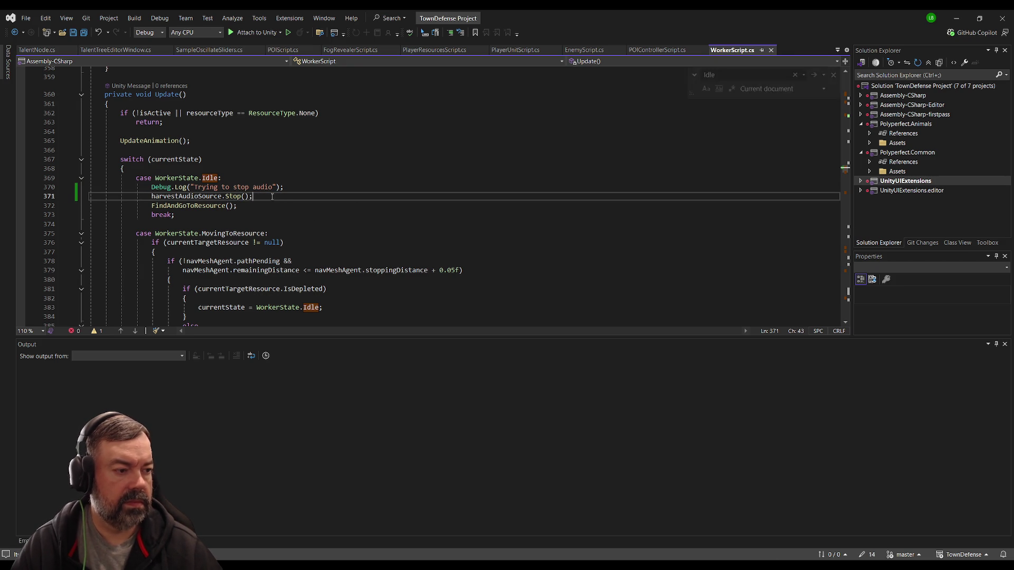
# Add a blank line and jump to the FindAndGoToResource definition.
pyautogui.press('Return')
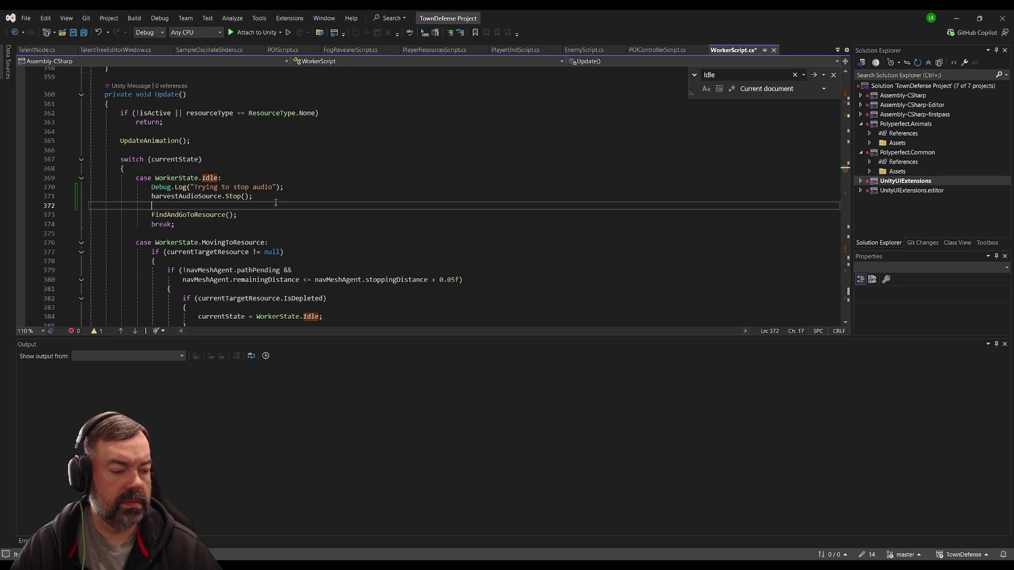
pyautogui.click(191, 215)
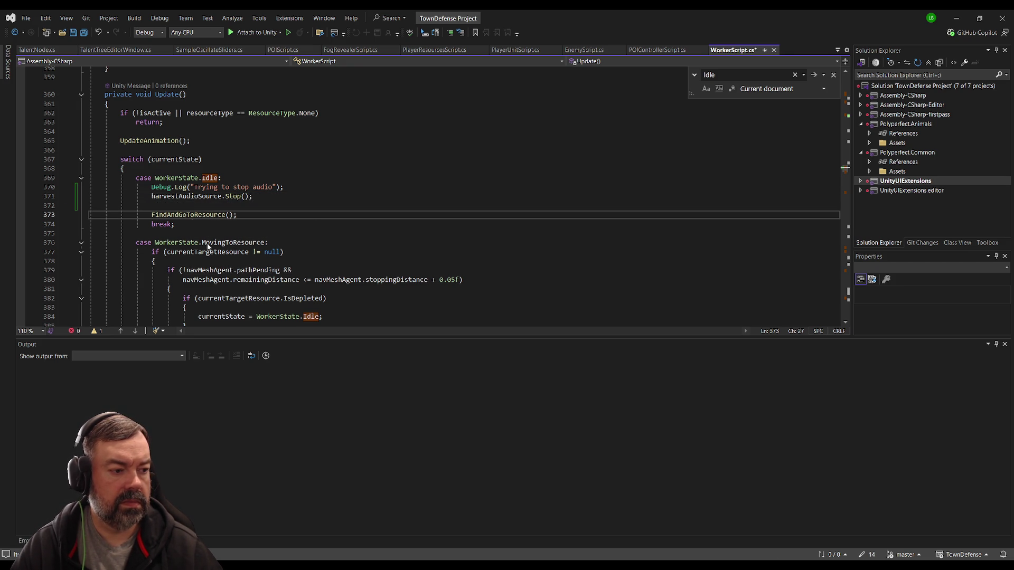
pyautogui.press('F12')
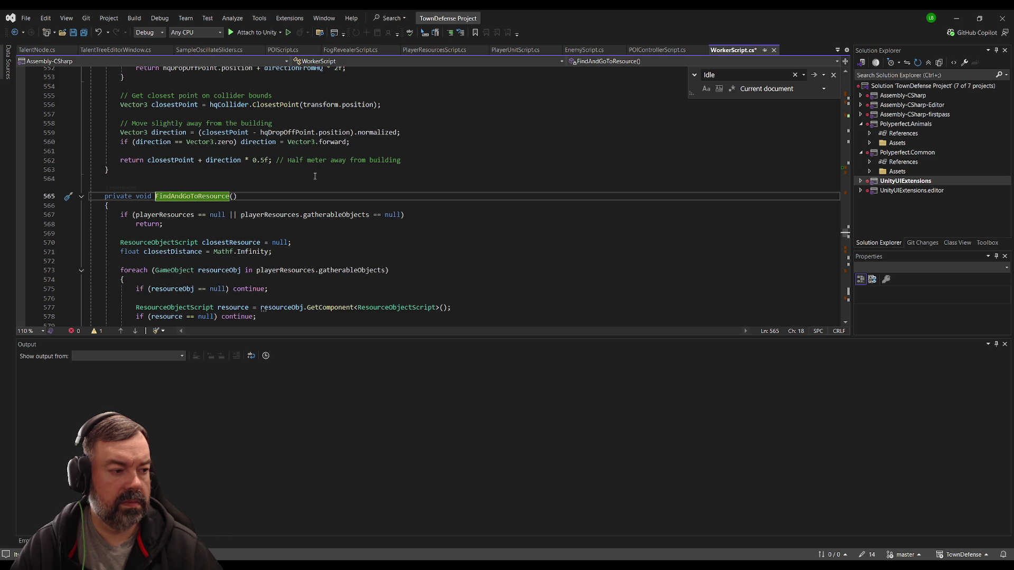
pyautogui.hotkey('ctrl', '-')
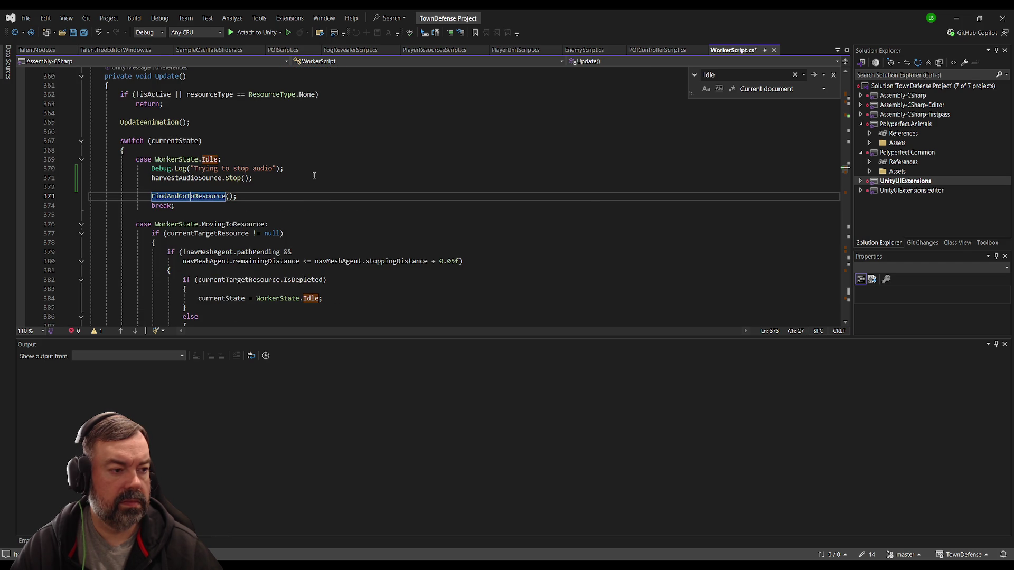
pyautogui.scroll(3, 313, 175)
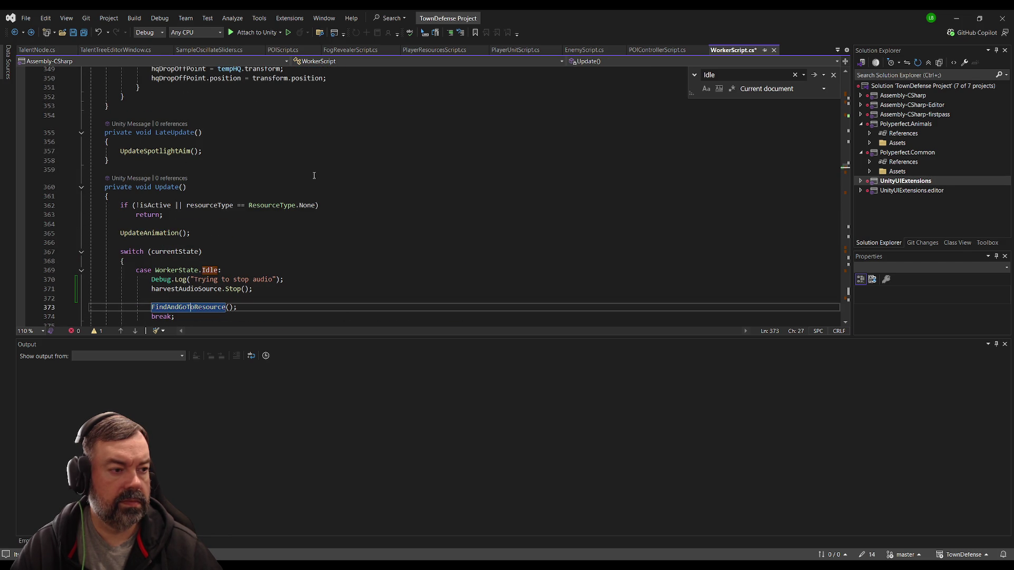
pyautogui.doubleClick(162, 206)
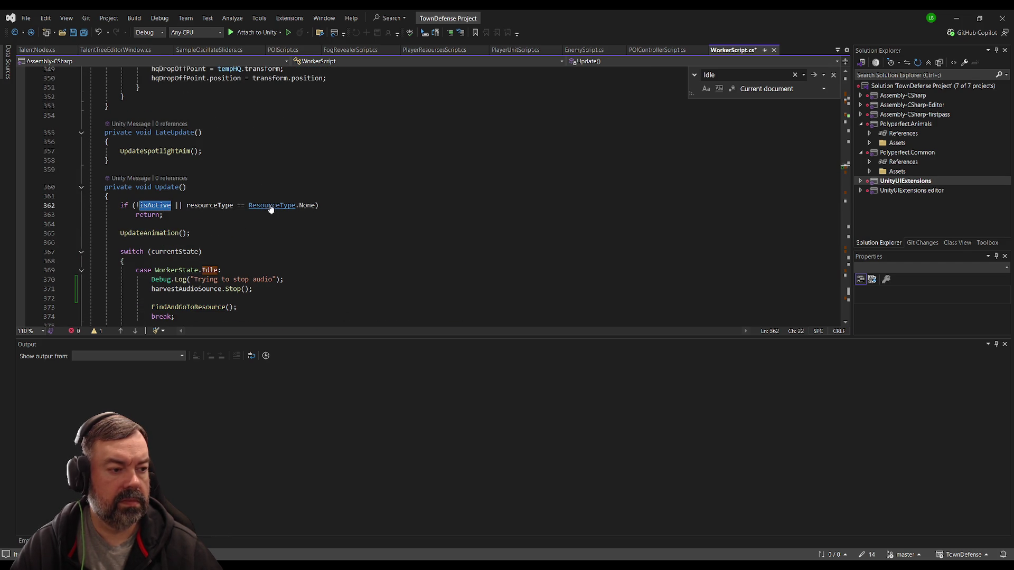
pyautogui.hotkey('ctrl', 'f')
pyautogui.press('Return')
pyautogui.press('Return')
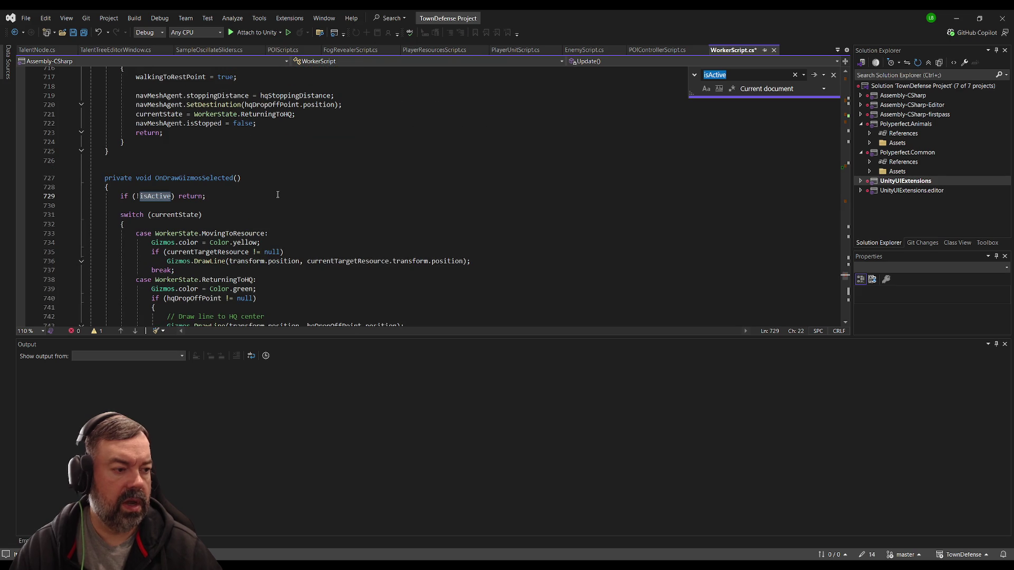
pyautogui.press('Return')
pyautogui.press('Return')
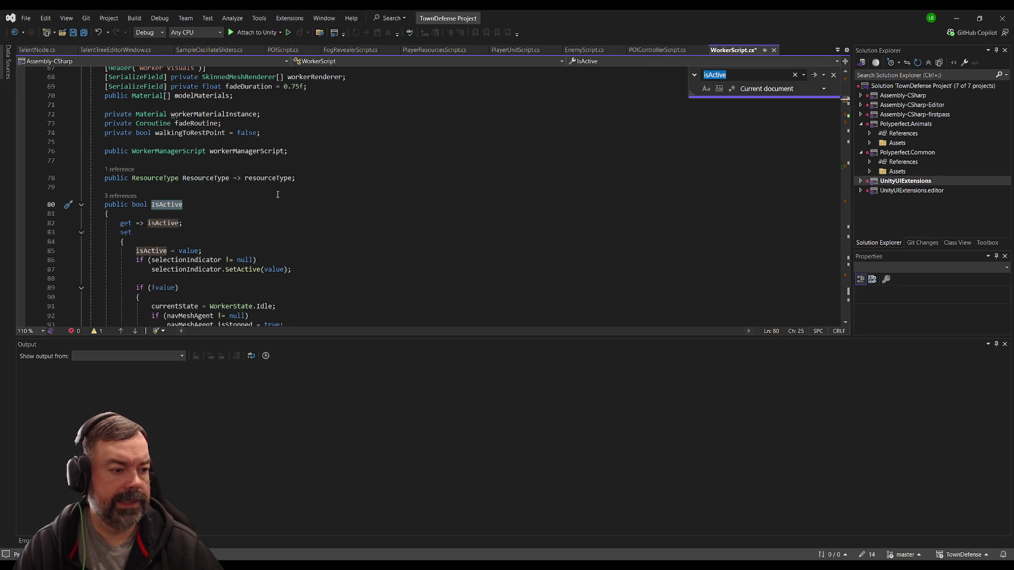
pyautogui.scroll(-3, 277, 194)
pyautogui.press('Return')
pyautogui.press('Return')
pyautogui.press('Return')
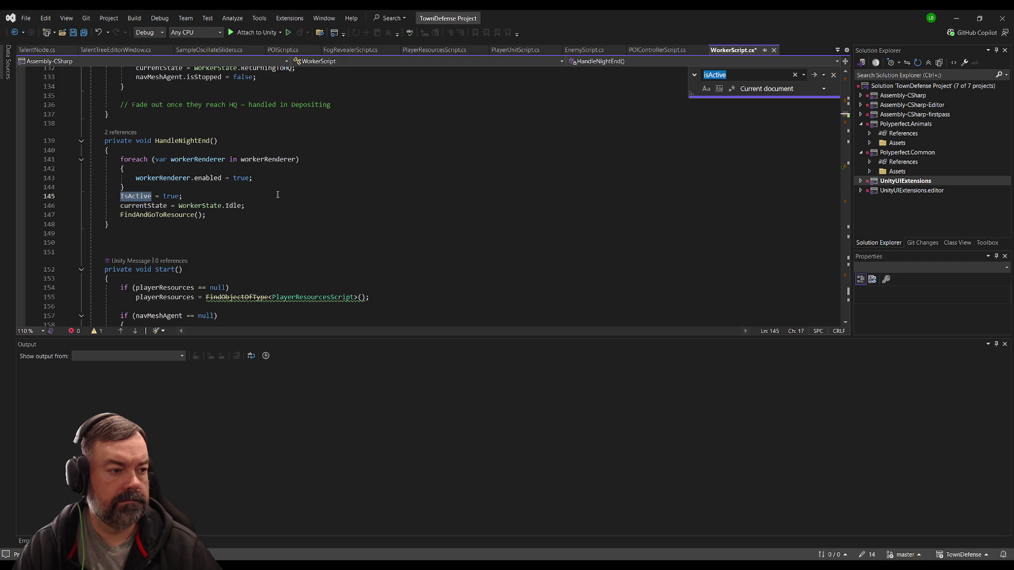
pyautogui.scroll(5, 277, 194)
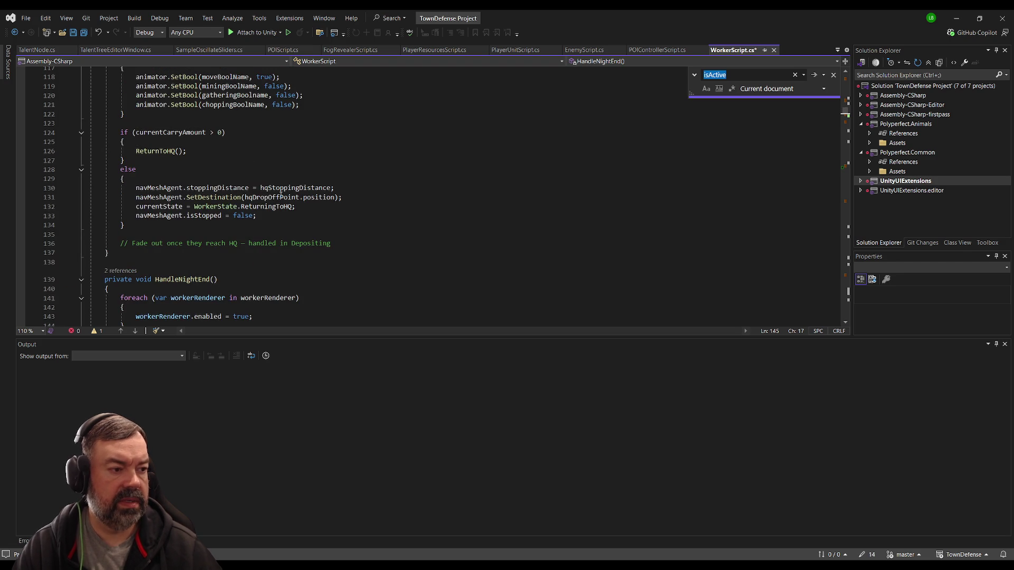
pyautogui.scroll(5, 277, 201)
pyautogui.scroll(-4, 272, 209)
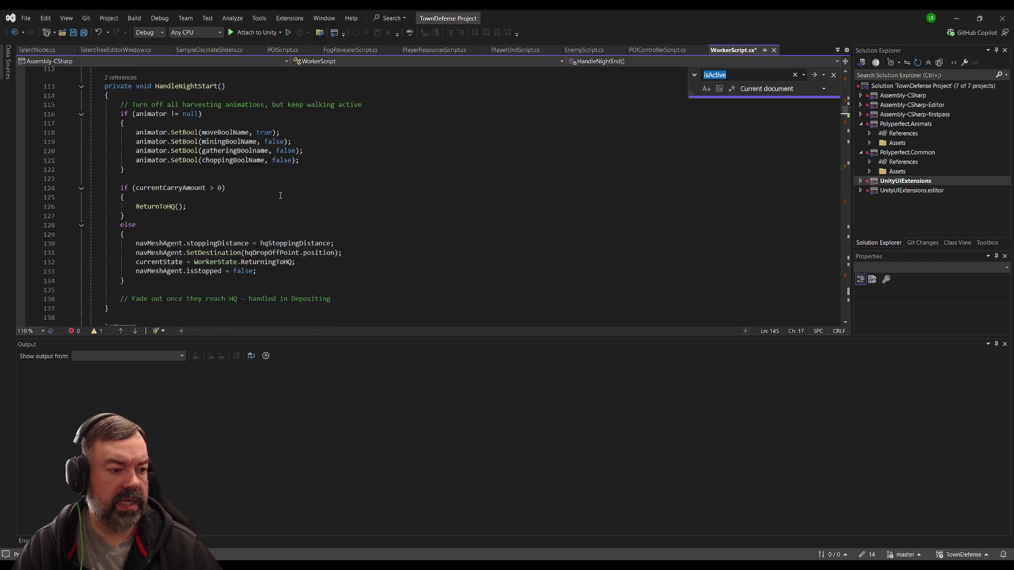
pyautogui.scroll(2, 268, 213)
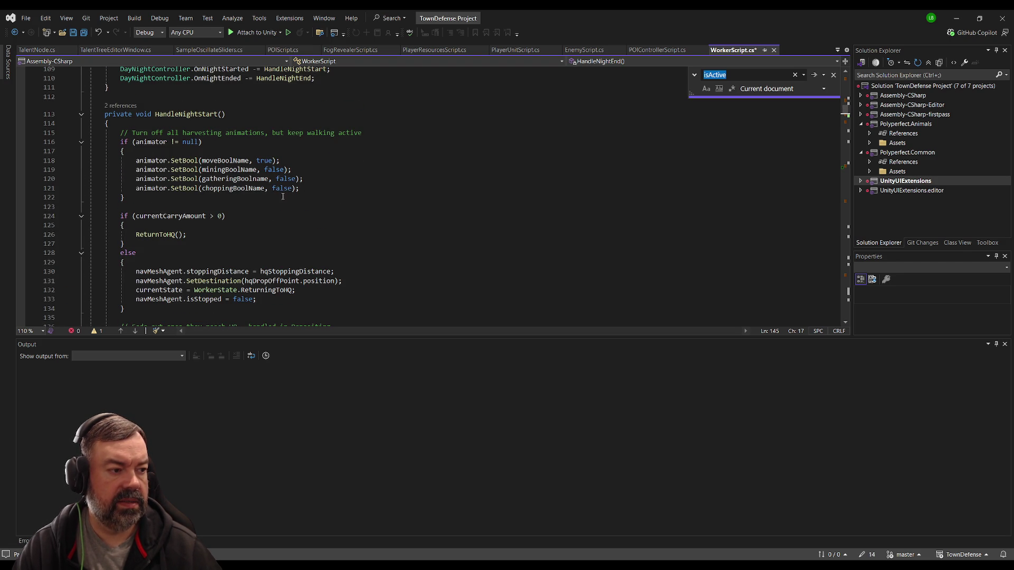
pyautogui.scroll(3, 282, 197)
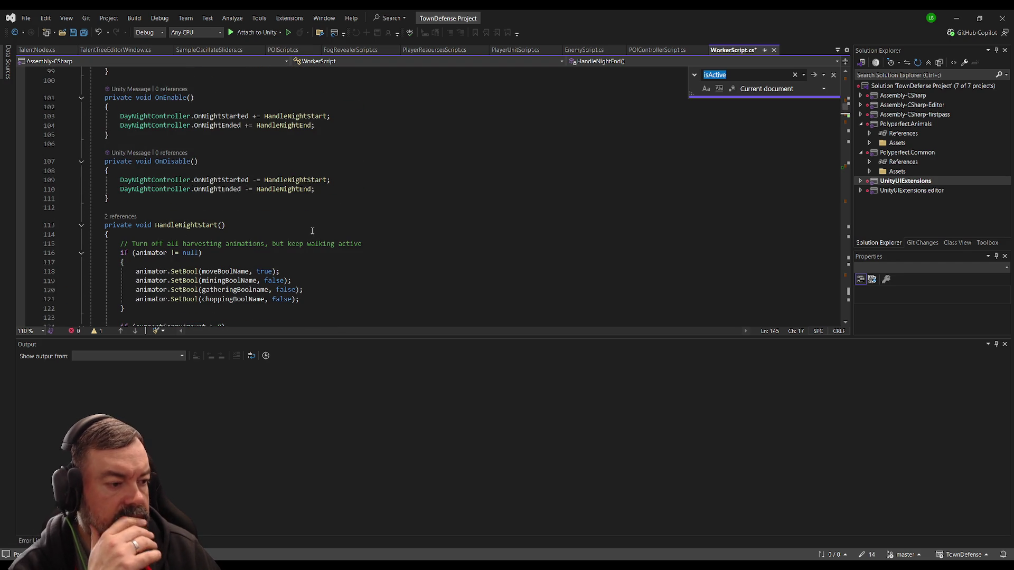
pyautogui.scroll(-10, 296, 233)
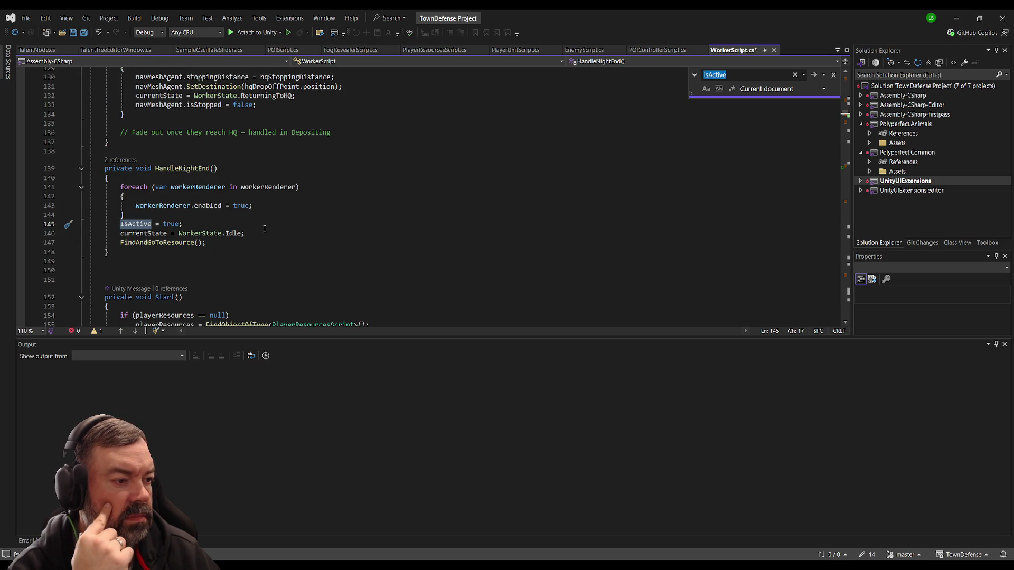
pyautogui.scroll(-15, 217, 228)
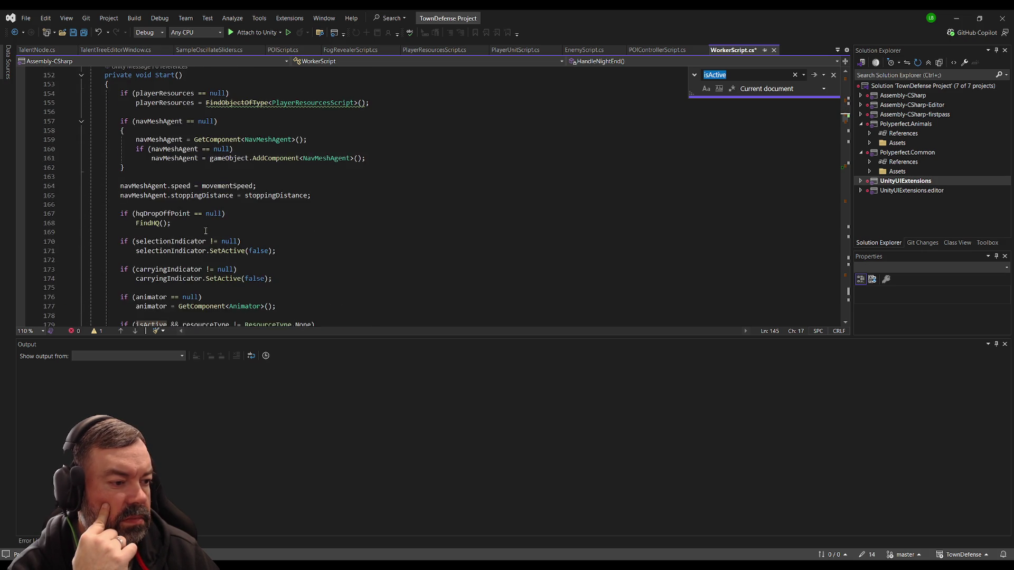
pyautogui.scroll(-10, 206, 231)
pyautogui.press('Return')
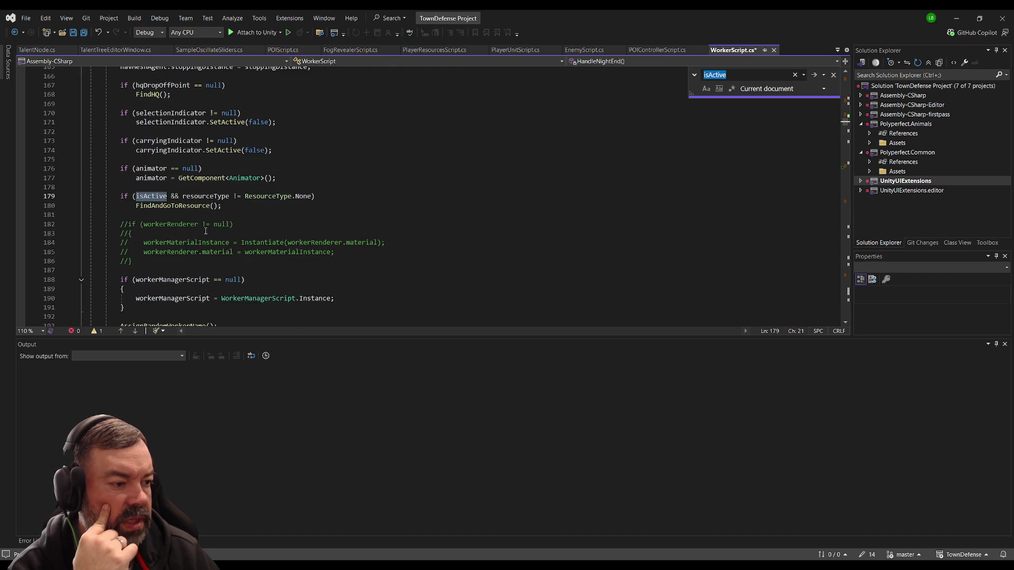
pyautogui.press('Return')
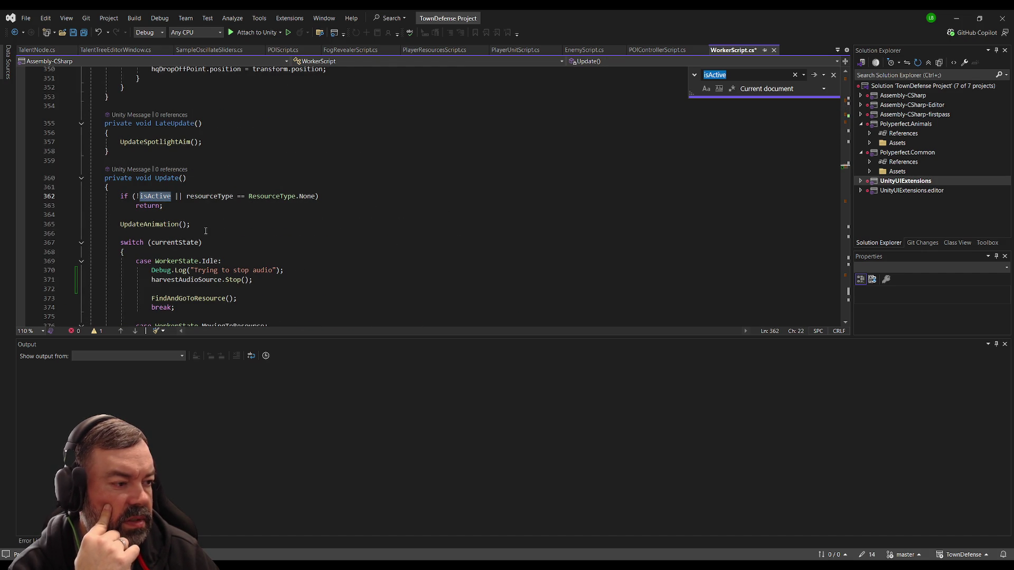
pyautogui.press('Return')
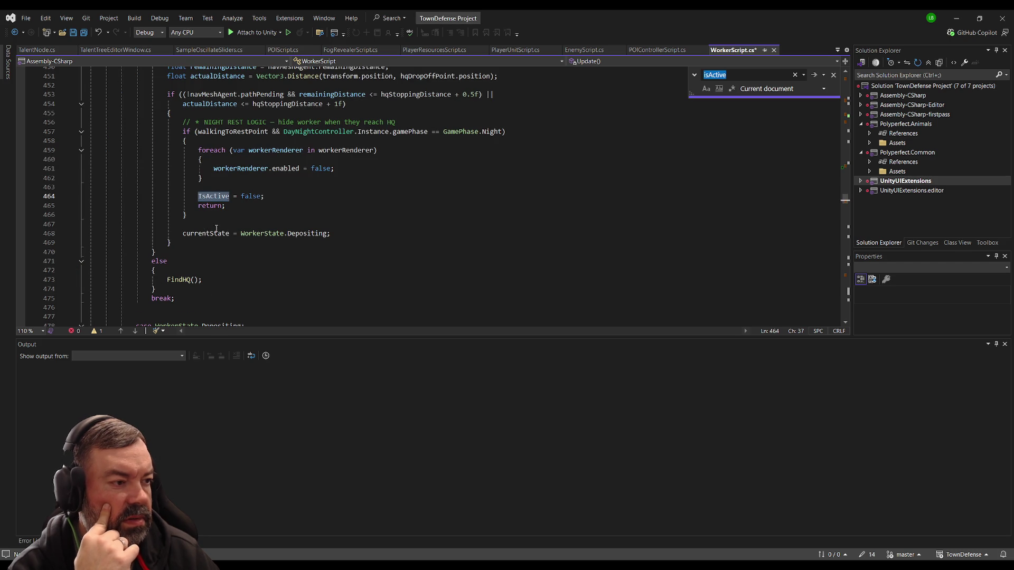
pyautogui.scroll(2, 216, 228)
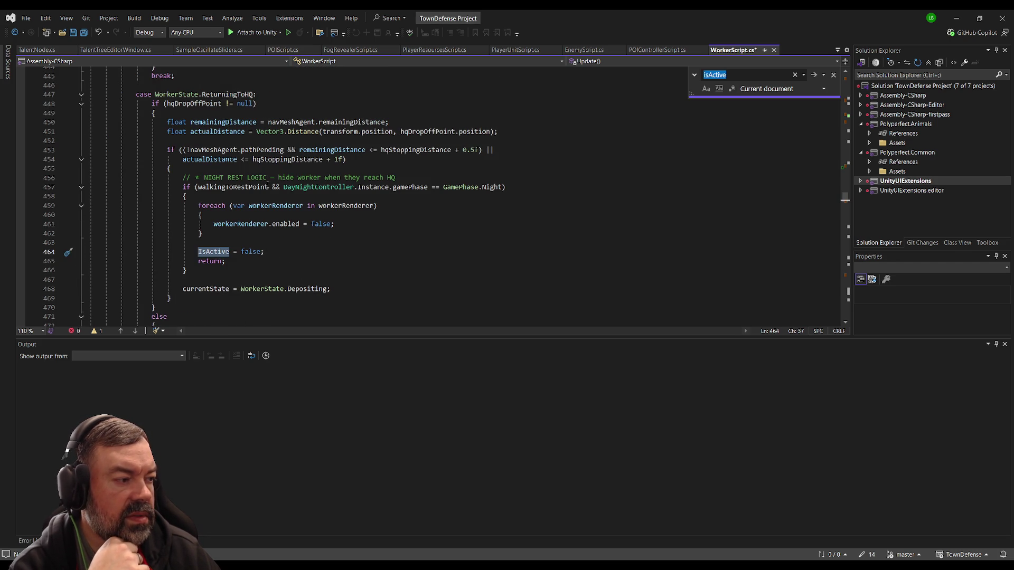
pyautogui.click(253, 244)
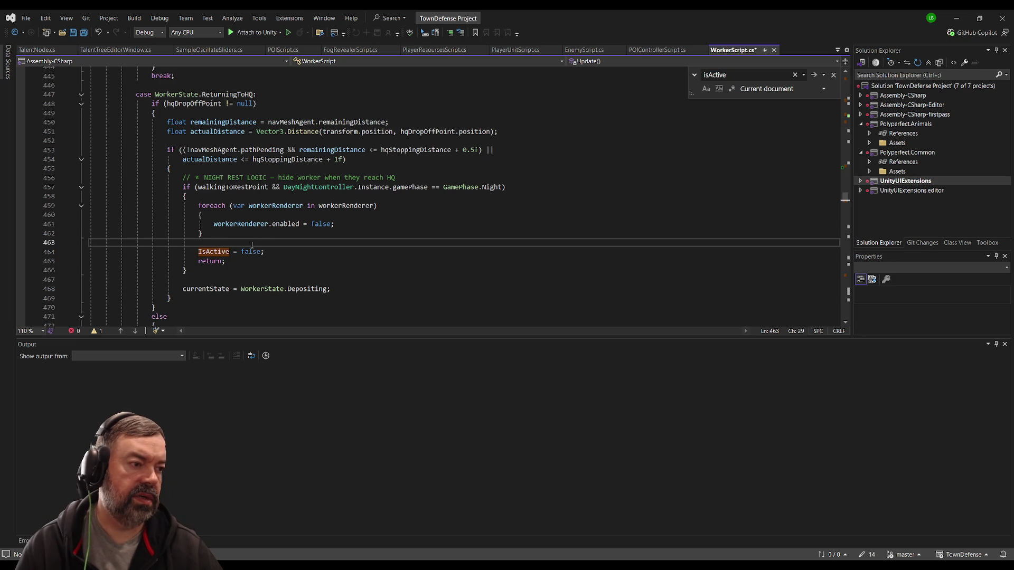
pyautogui.scroll(15, 254, 247)
pyautogui.scroll(17, 258, 249)
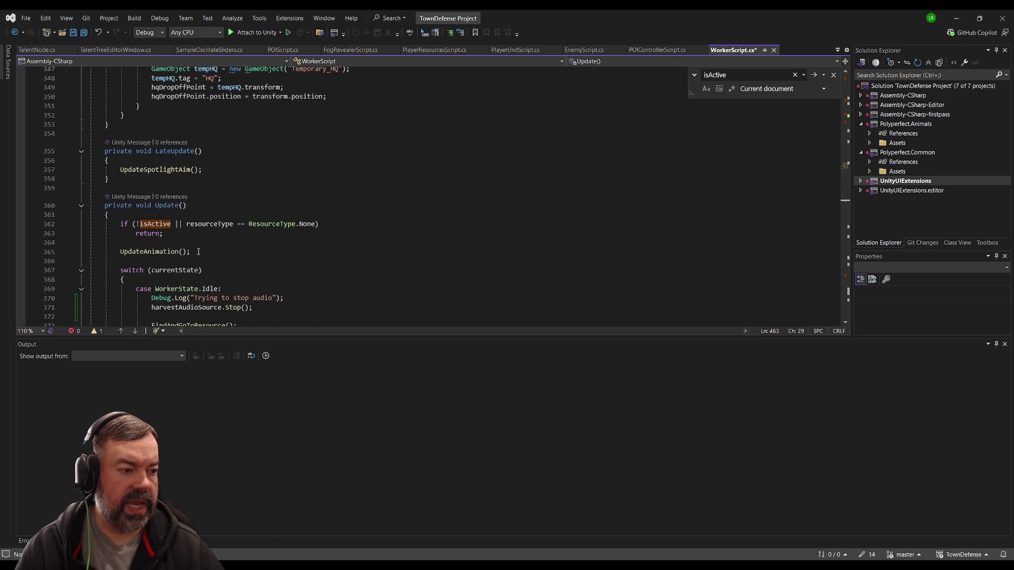
pyautogui.scroll(-20, 178, 224)
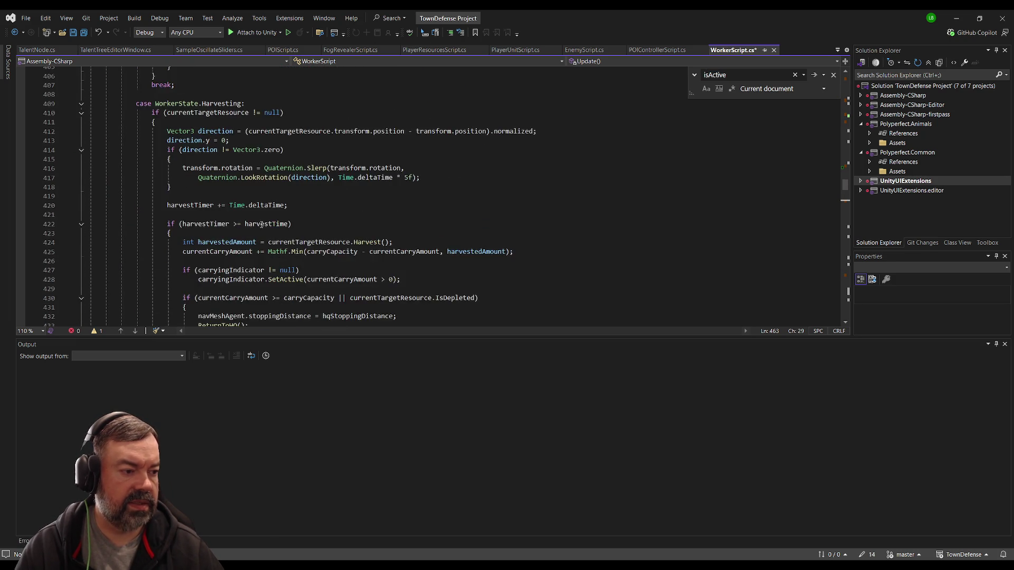
pyautogui.scroll(4, 260, 225)
pyautogui.click(258, 209)
pyautogui.doubleClick(215, 223)
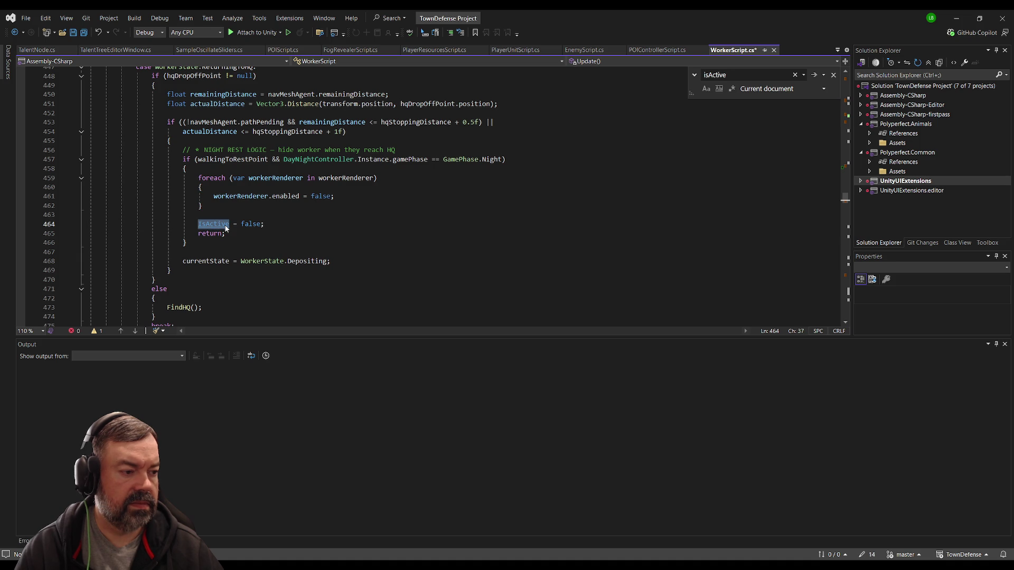
pyautogui.hotkey('ctrl', 'f')
pyautogui.press('Return')
pyautogui.press('Return')
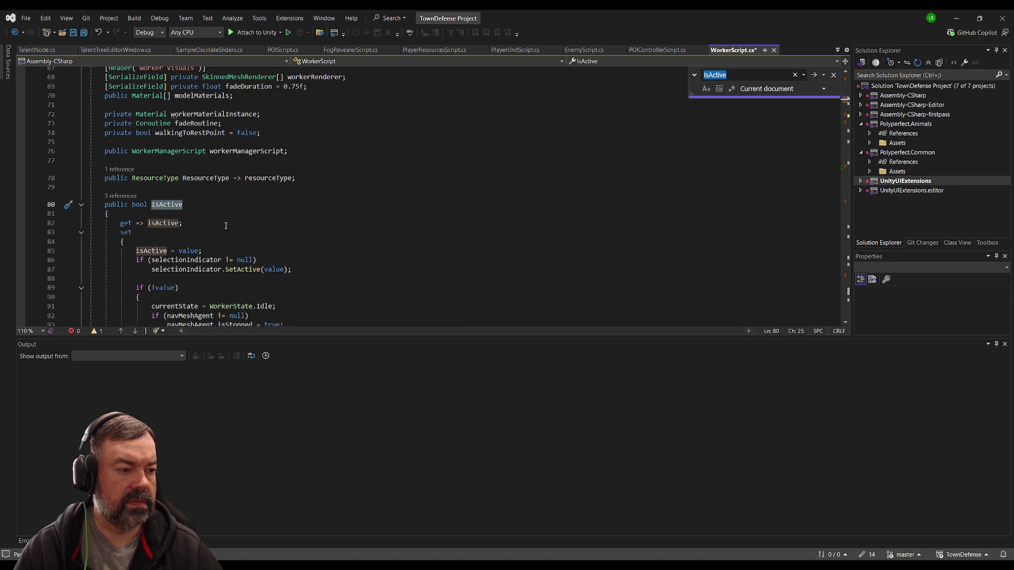
pyautogui.press('Return')
pyautogui.press('Return')
pyautogui.click(312, 212)
pyautogui.press('F3')
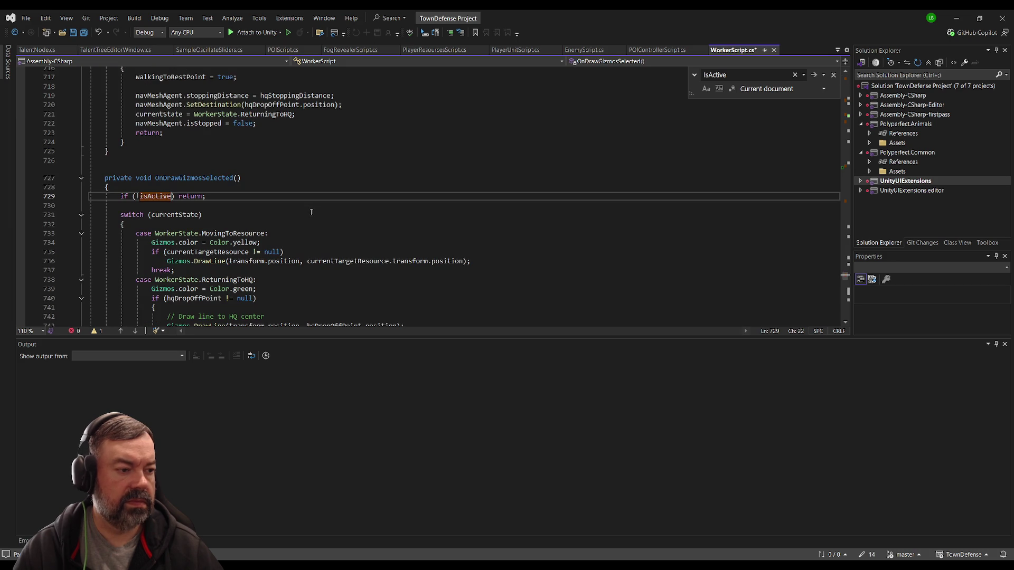
pyautogui.scroll(20, 296, 224)
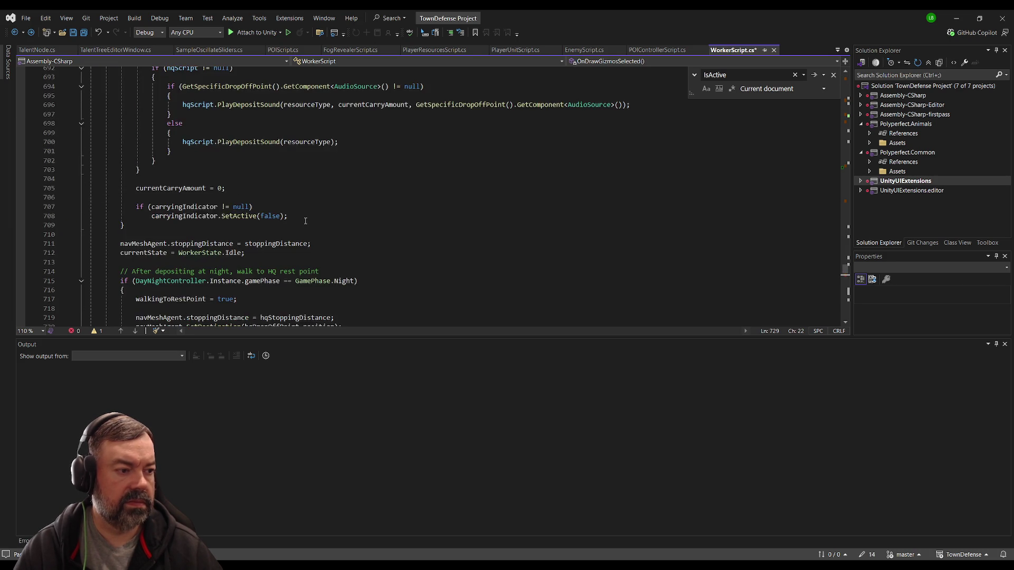
pyautogui.scroll(10, 285, 227)
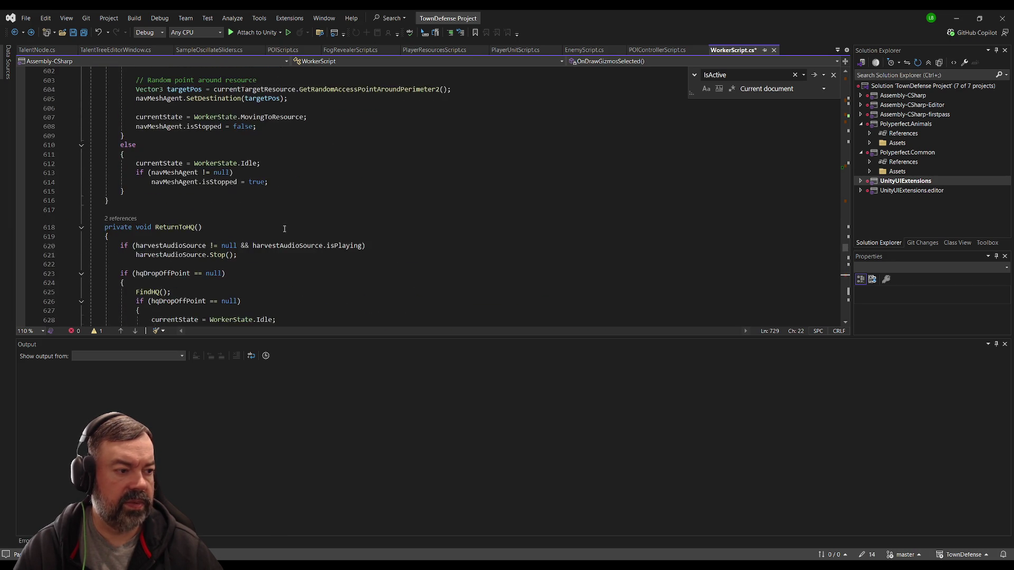
# Find the Debug.Log and audio Stop lines in the Idle case and remove them.
pyautogui.click(297, 201)
pyautogui.hotkey('ctrl', 'f')
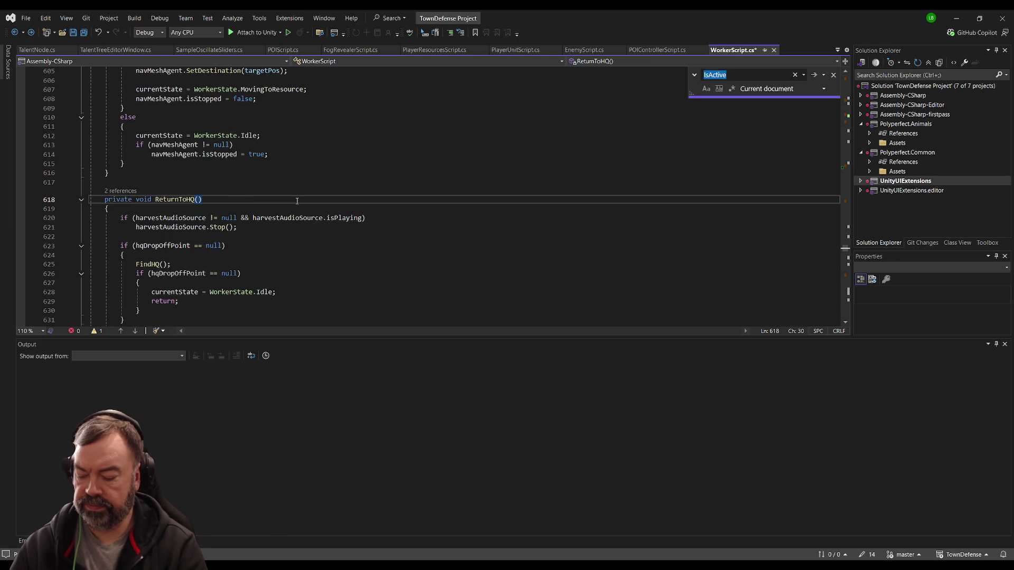
pyautogui.write('stop(')
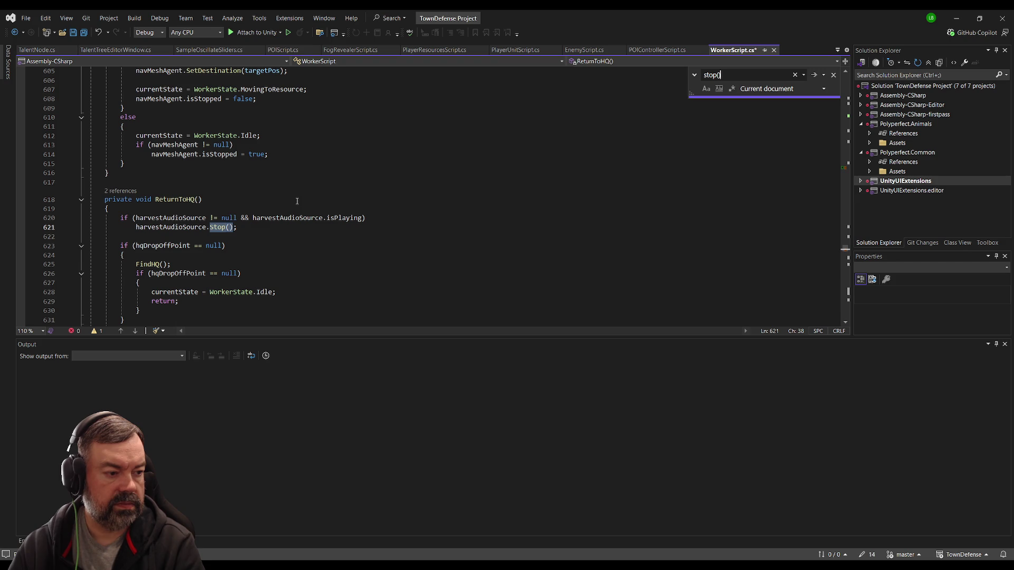
pyautogui.press('Return')
pyautogui.moveTo(48, 196); pyautogui.dragTo(46, 187)
pyautogui.hotkey('ctrl', 'c')
pyautogui.press('Delete')
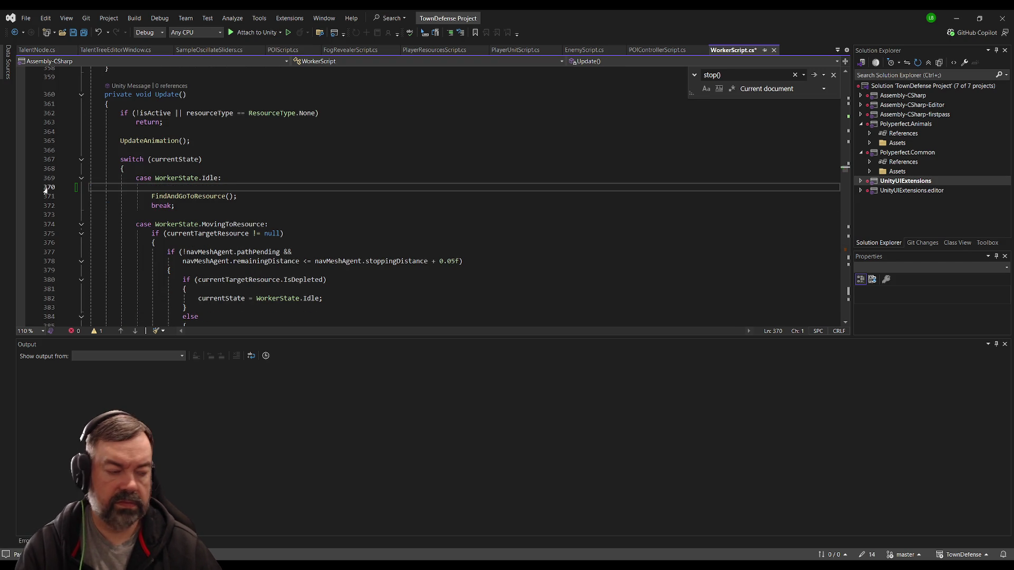
# Put harvestAudioSource.Stop() into HandleNightStart without the Debug.Log line, then return to Unity.
pyautogui.scroll(17, 250, 215)
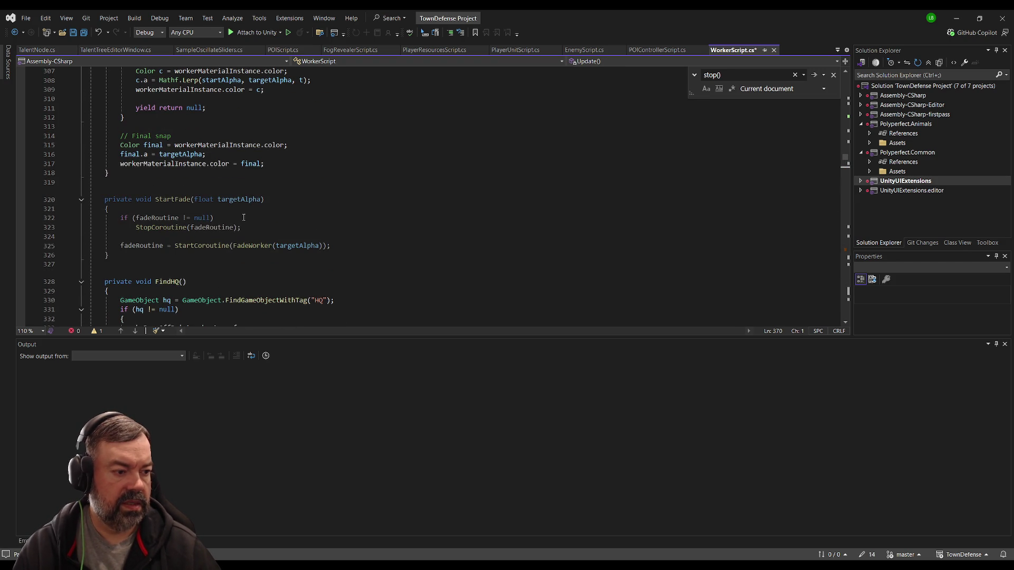
pyautogui.scroll(17, 238, 218)
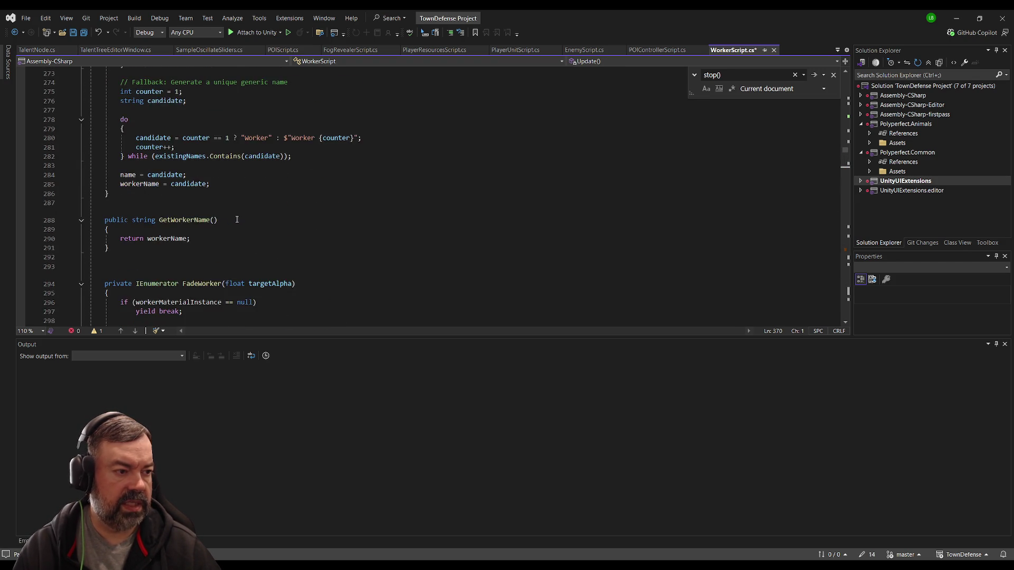
pyautogui.scroll(19, 234, 223)
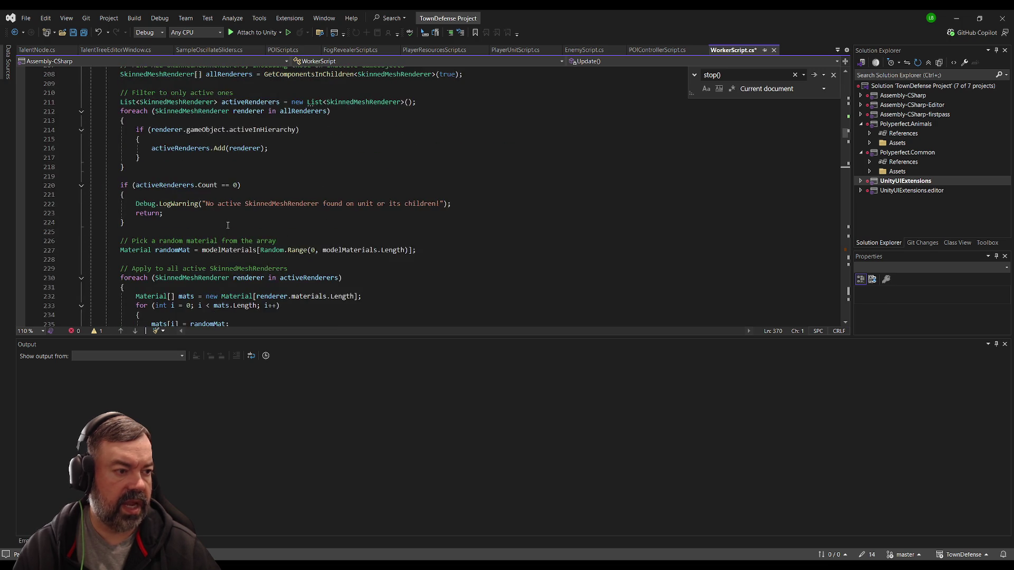
pyautogui.scroll(16, 228, 226)
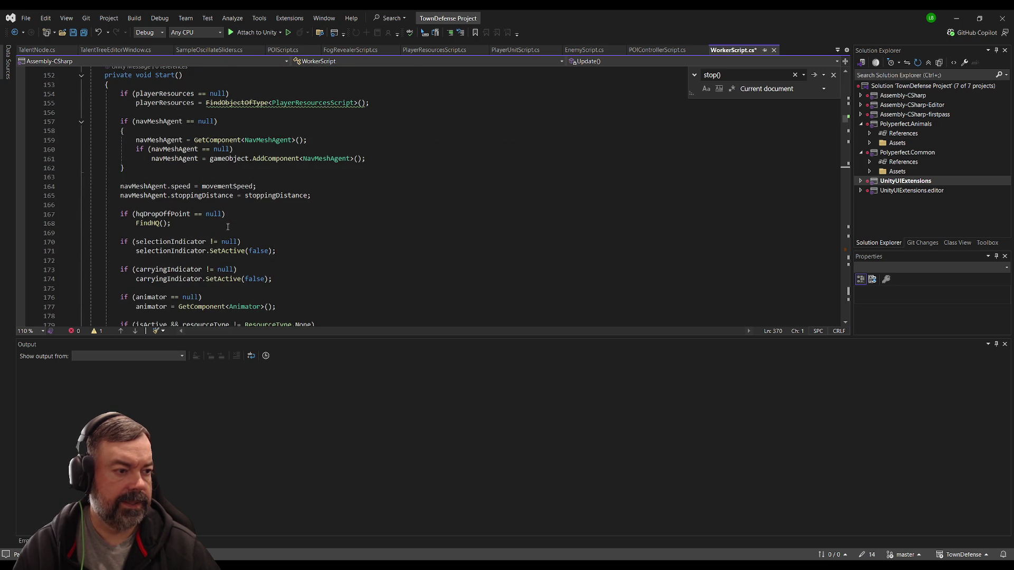
pyautogui.scroll(12, 238, 211)
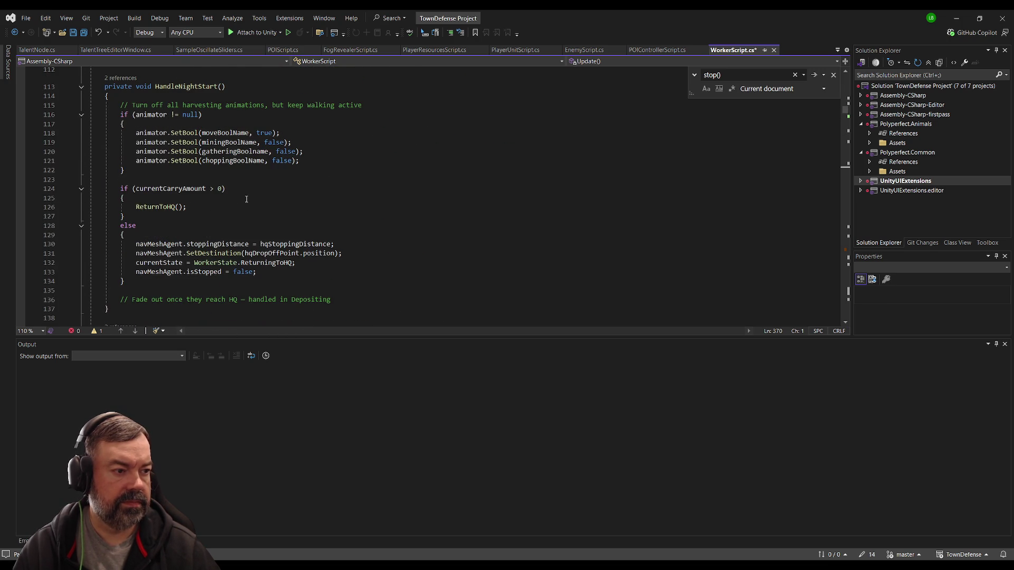
pyautogui.click(167, 289)
pyautogui.hotkey('ctrl', 'v')
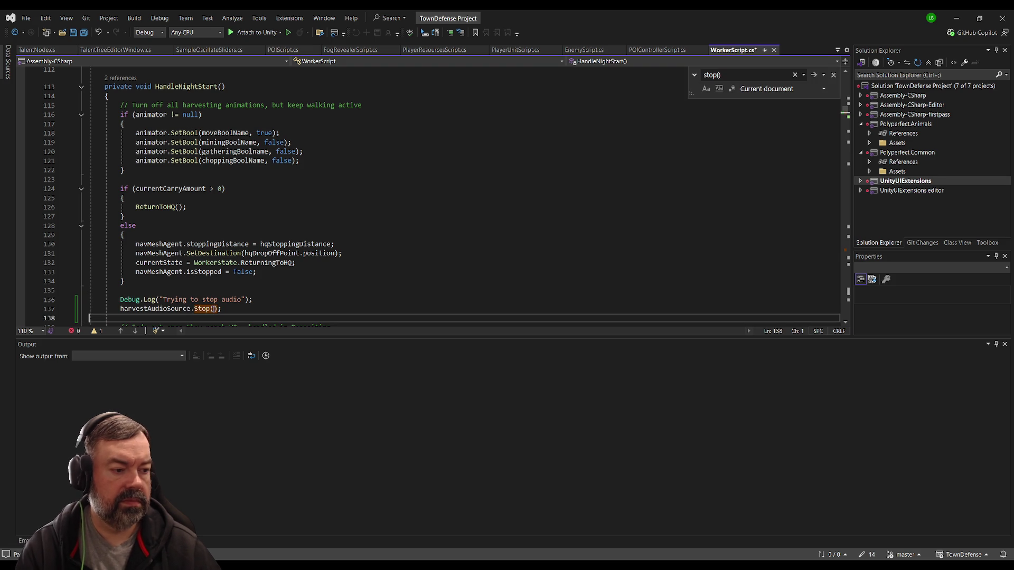
pyautogui.press('Up')
pyautogui.press('Up')
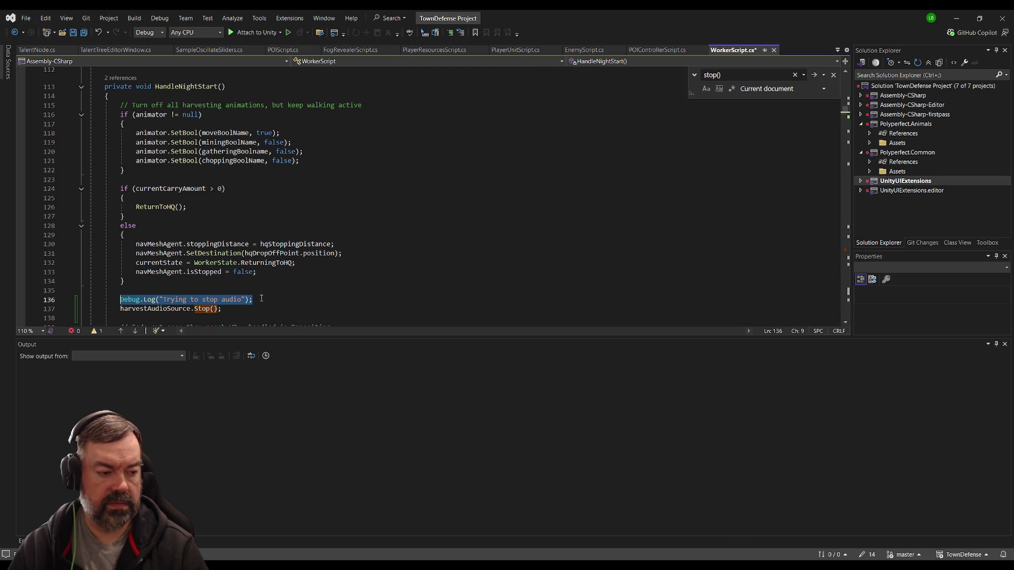
pyautogui.hotkey('ctrl', 'x')
pyautogui.press('Down')
pyautogui.scroll(-3, 272, 313)
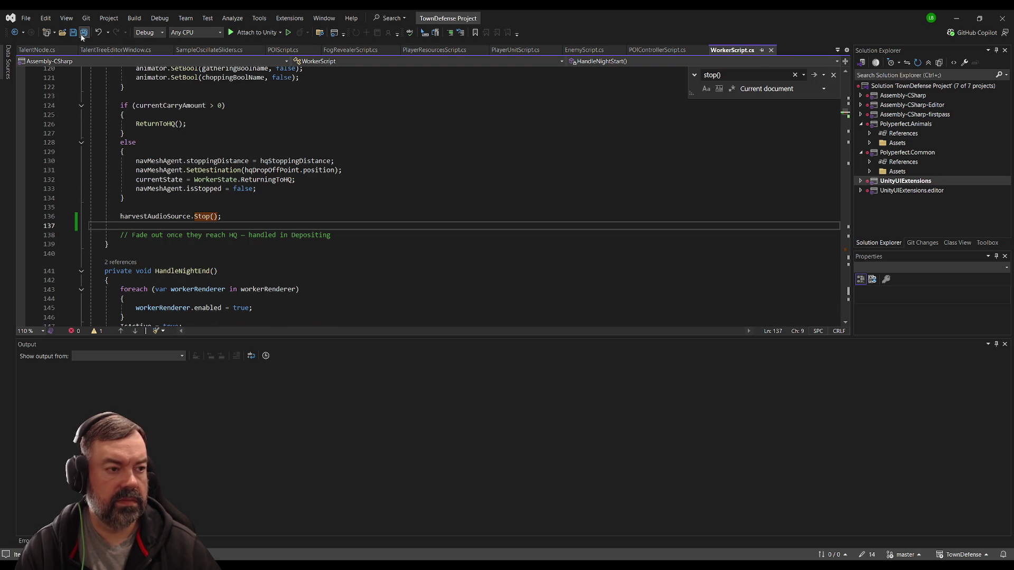
pyautogui.hotkey('alt', 'Tab')
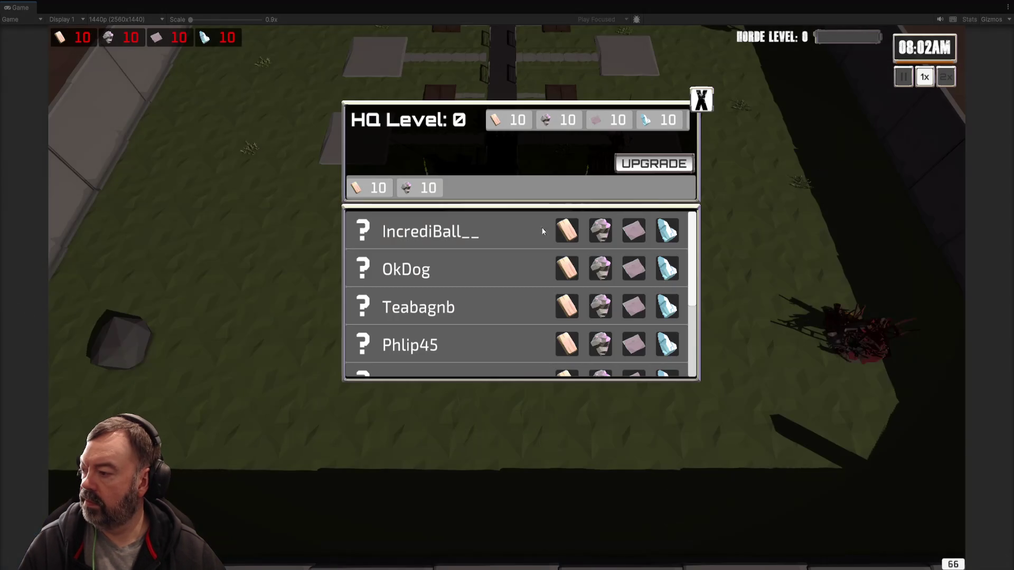
# Scroll through the worker names listed in the HQ upgrade panel.
pyautogui.scroll(-3, 559, 287)
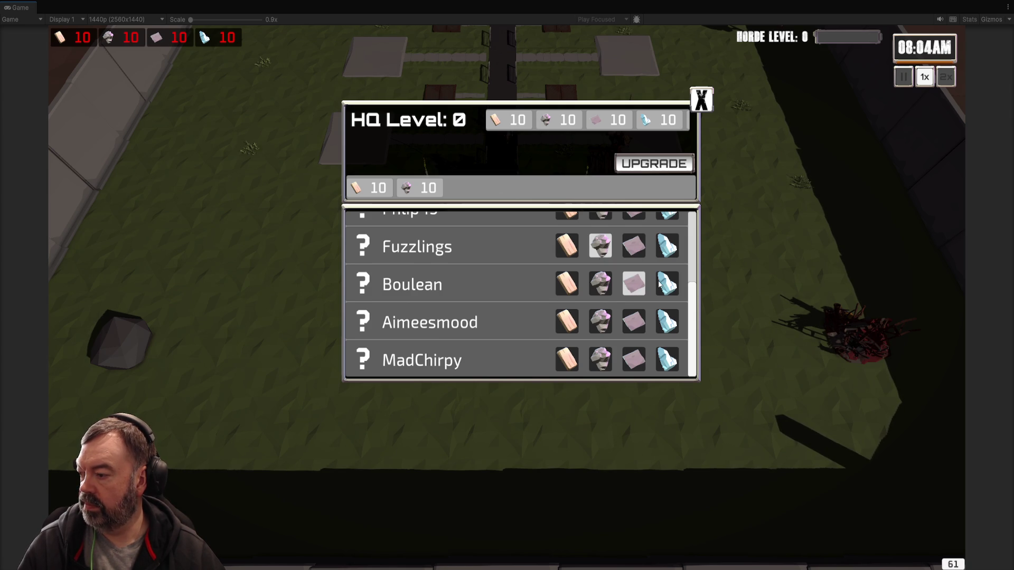
pyautogui.scroll(4, 659, 285)
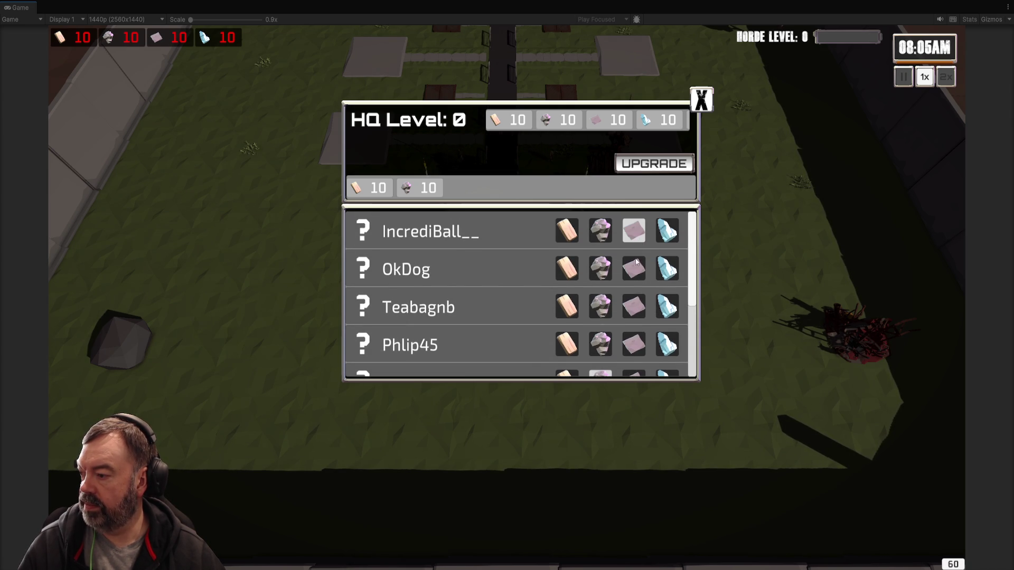
pyautogui.scroll(-4, 637, 349)
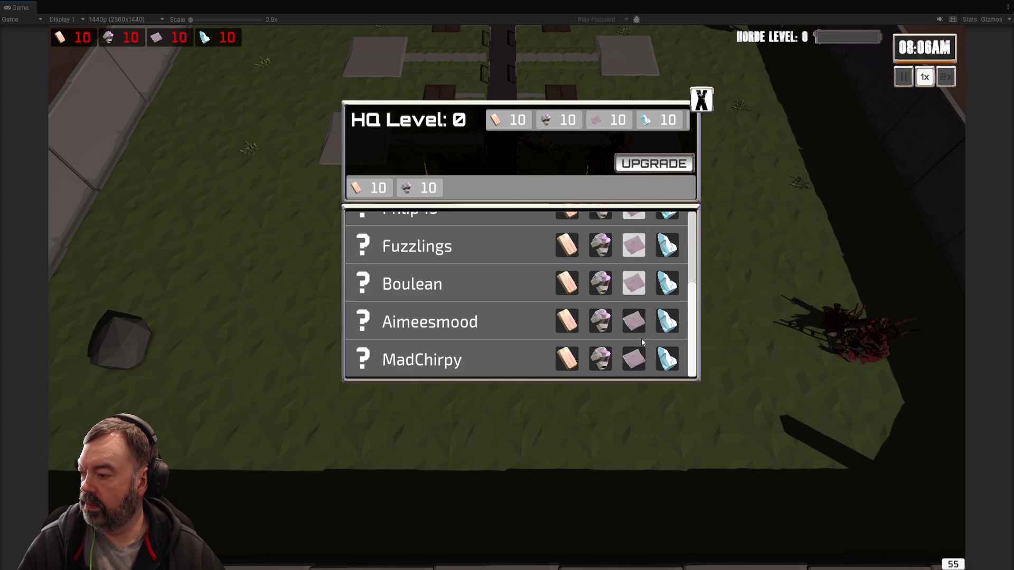
pyautogui.scroll(2, 637, 359)
pyautogui.scroll(-2, 637, 341)
pyautogui.scroll(4, 675, 264)
# Close the HQ panel and set the DayNightController's Real Minutes Per to 3.33.
pyautogui.click(701, 100)
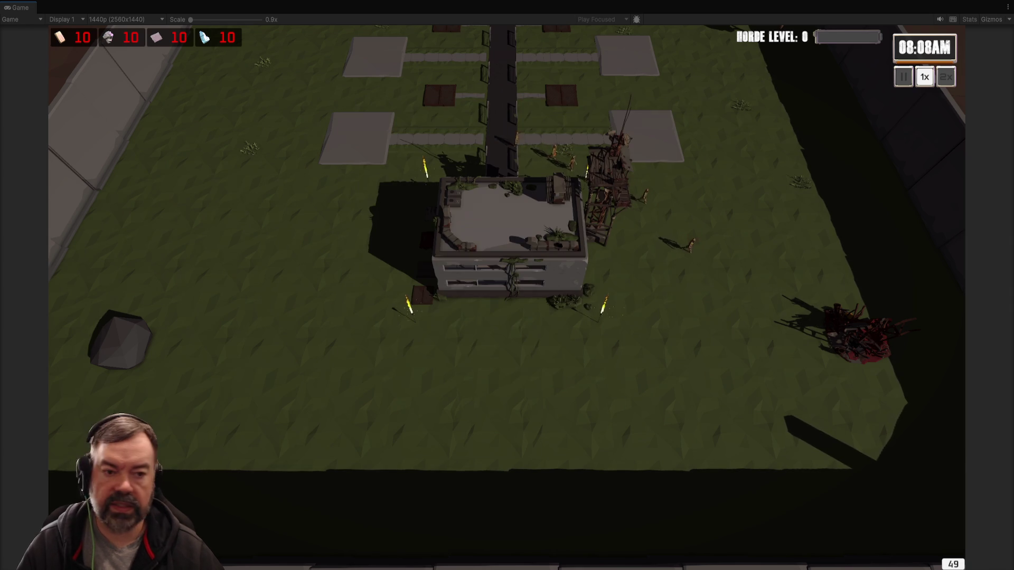
pyautogui.hotkey('ctrl', 'p')
pyautogui.moveTo(928, 173); pyautogui.dragTo(914, 174)
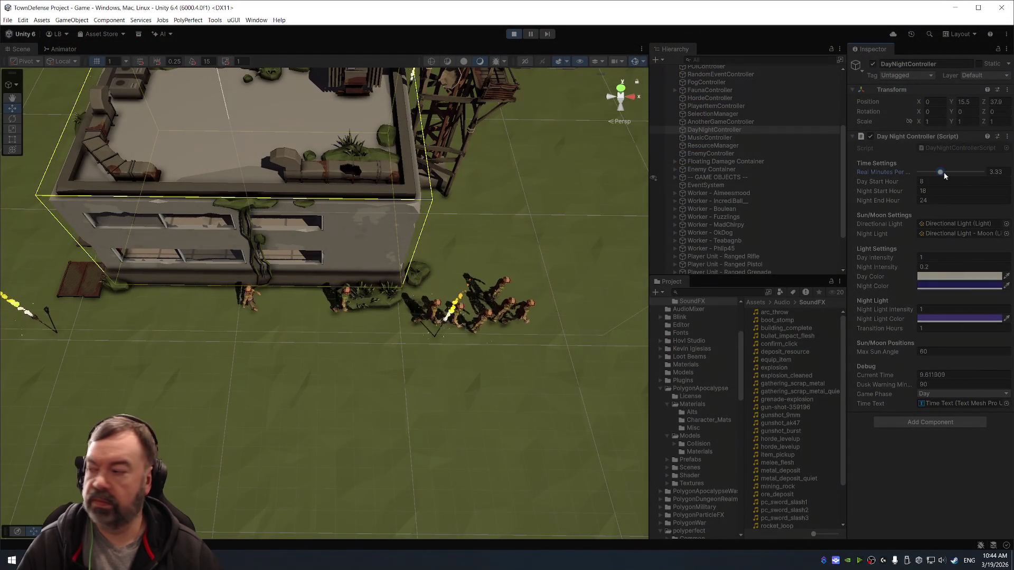
pyautogui.moveTo(943, 172); pyautogui.dragTo(953, 172)
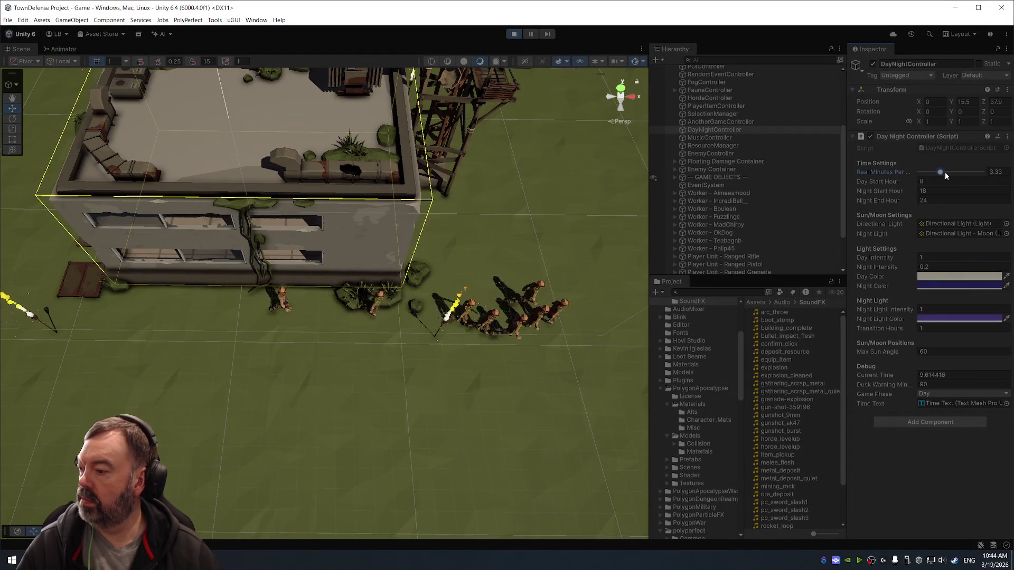
# Stop play mode and select the Worker object to show its 13-entry Worker Names list.
pyautogui.click(515, 34)
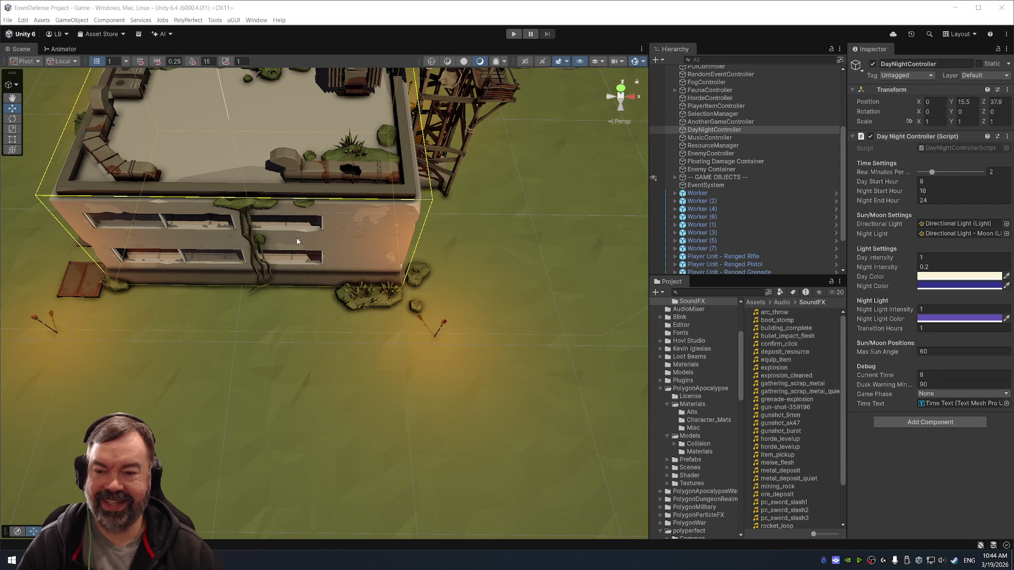
pyautogui.moveTo(297, 241); pyautogui.dragTo(424, 241)
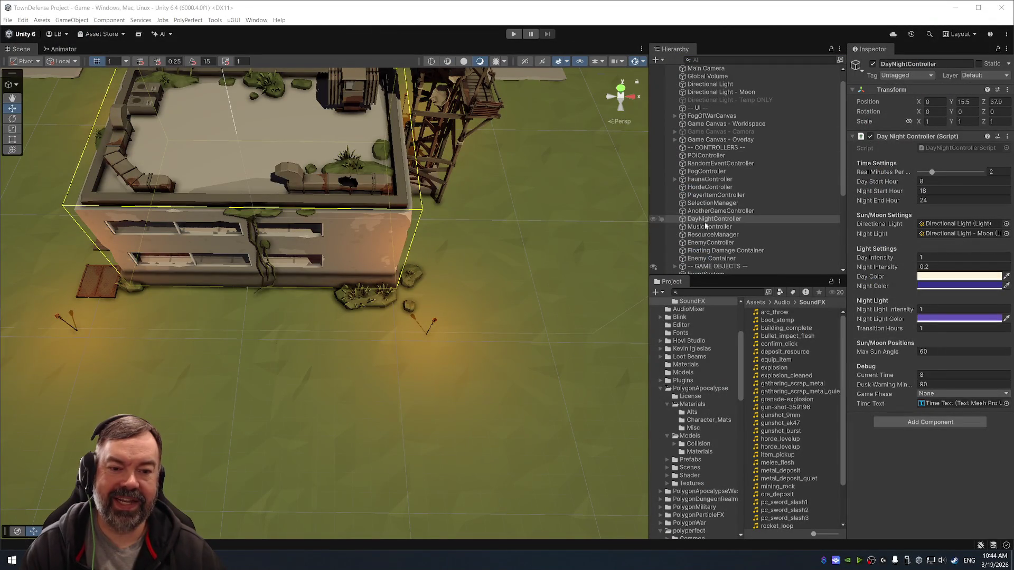
pyautogui.scroll(2, 739, 229)
pyautogui.click(721, 223)
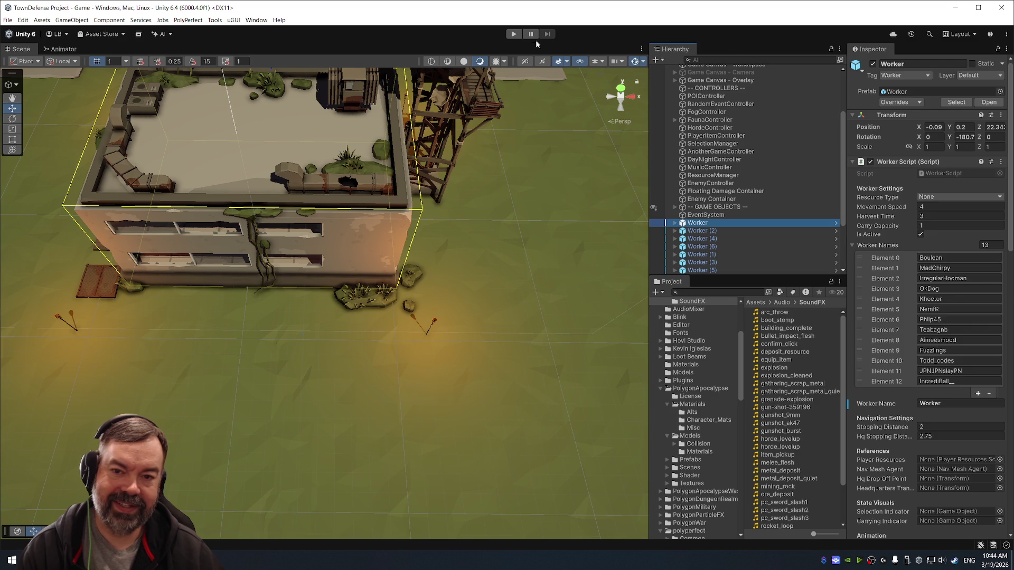
# Enter Play mode and open the HQ upgrade panel at HQ Level 0.
pyautogui.click(513, 33)
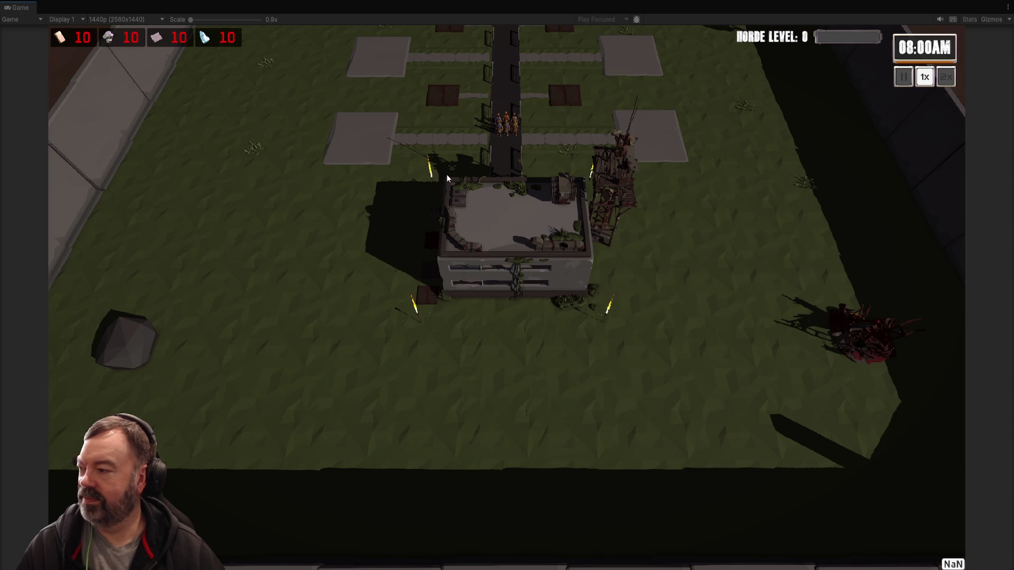
pyautogui.click(509, 228)
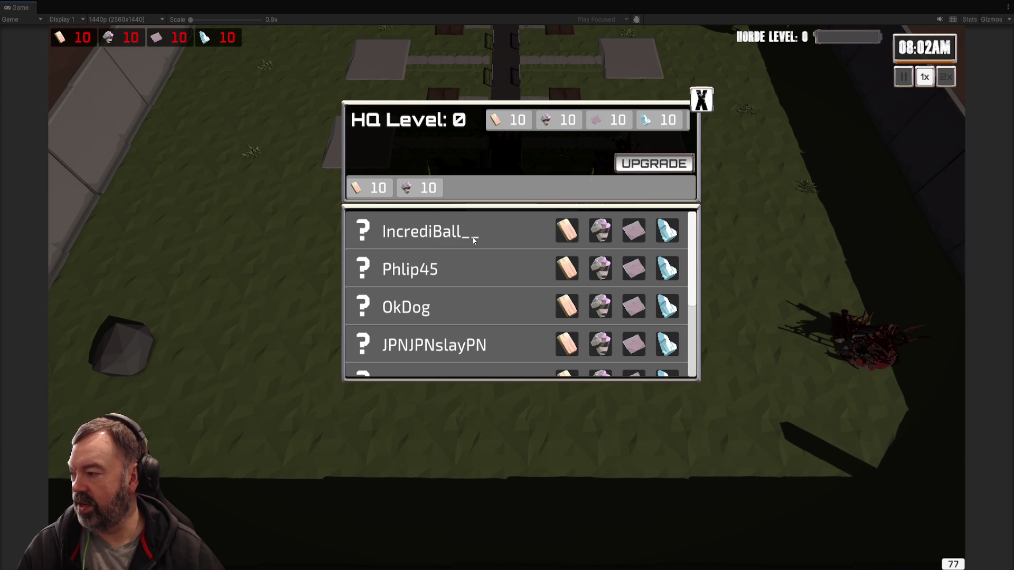
pyautogui.scroll(-1, 473, 284)
pyautogui.scroll(-3, 471, 289)
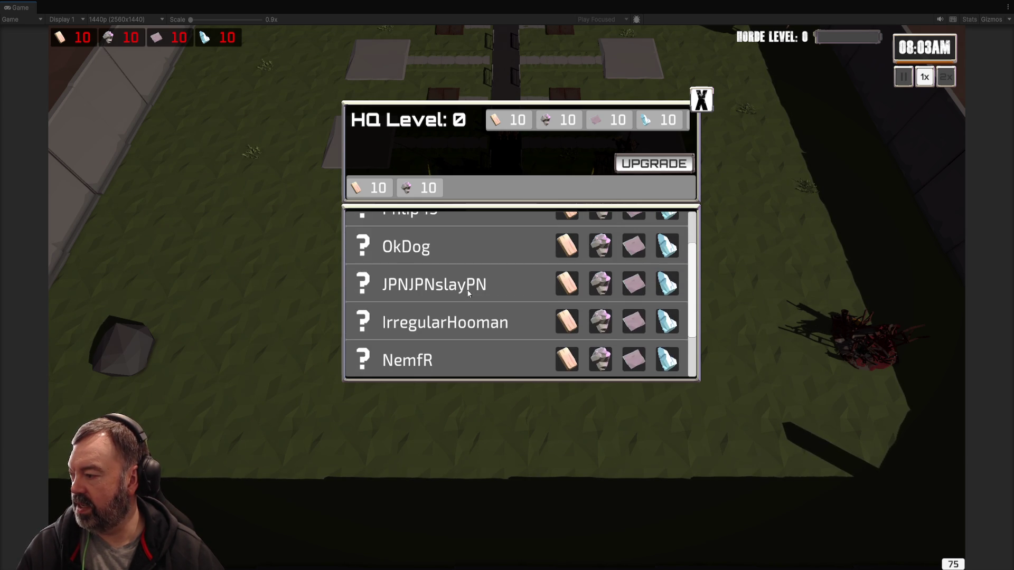
pyautogui.scroll(-2, 483, 284)
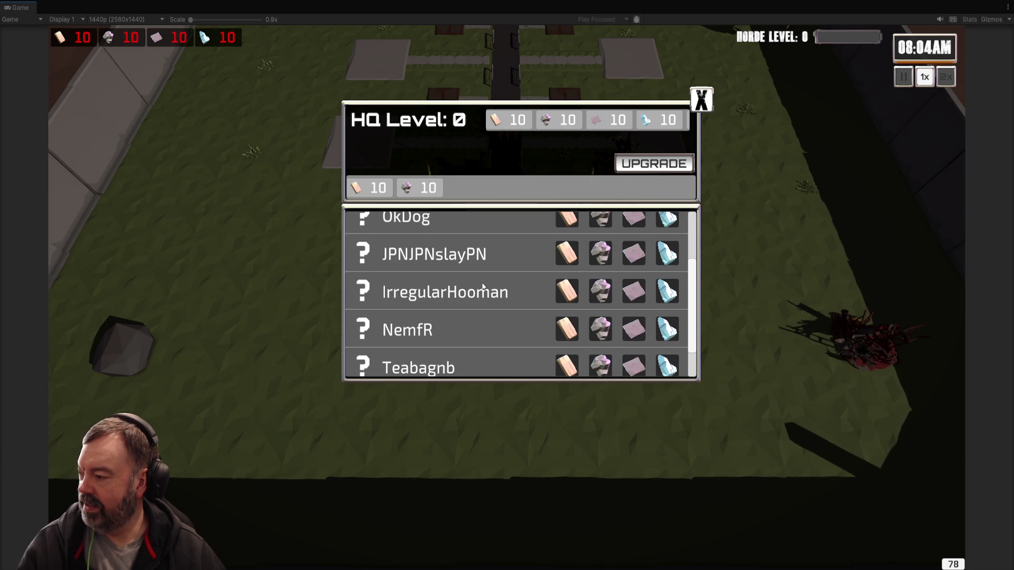
pyautogui.scroll(-3, 487, 288)
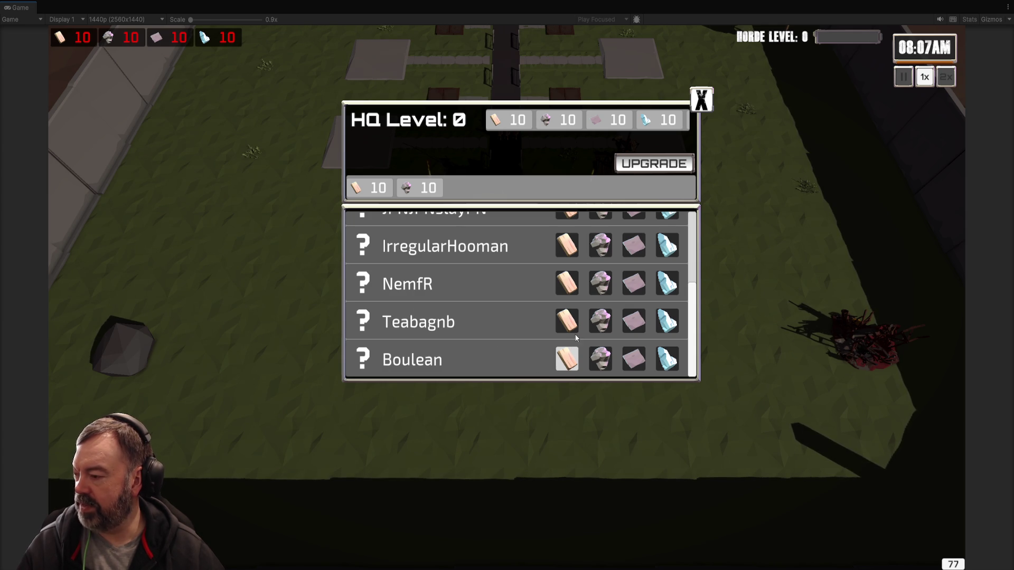
pyautogui.click(701, 100)
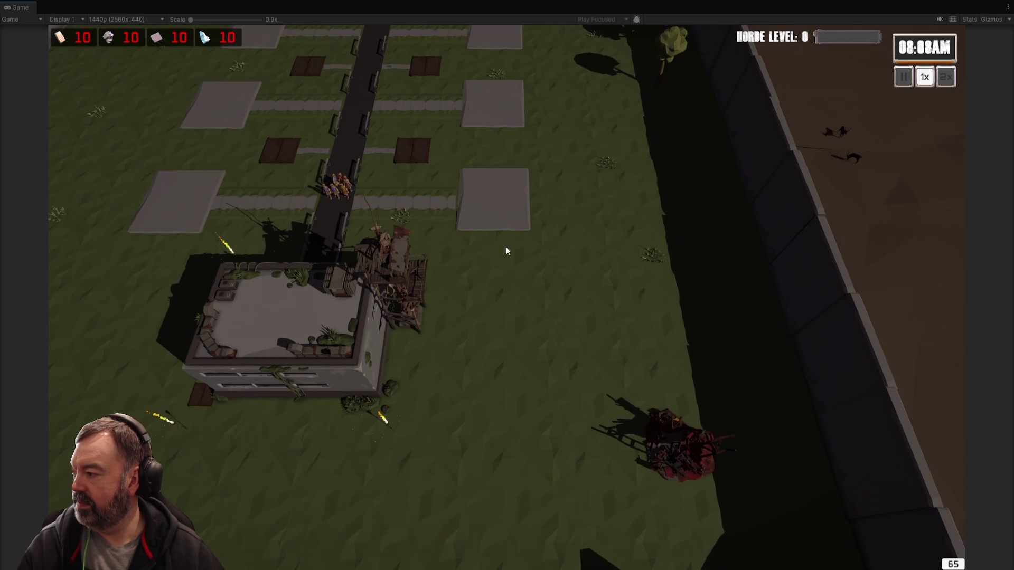
pyautogui.scroll(3, 502, 247)
pyautogui.click(539, 423)
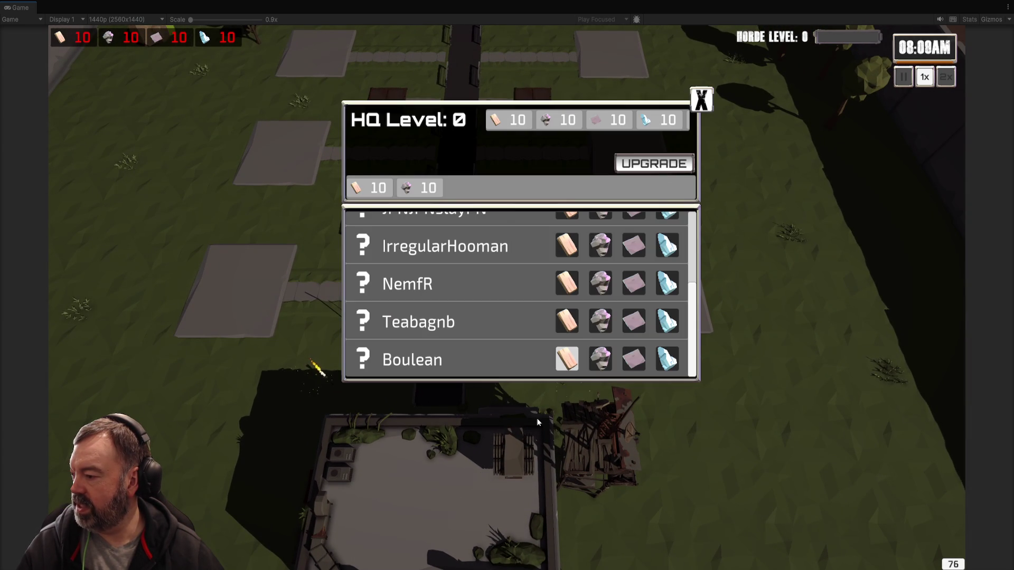
pyautogui.click(701, 101)
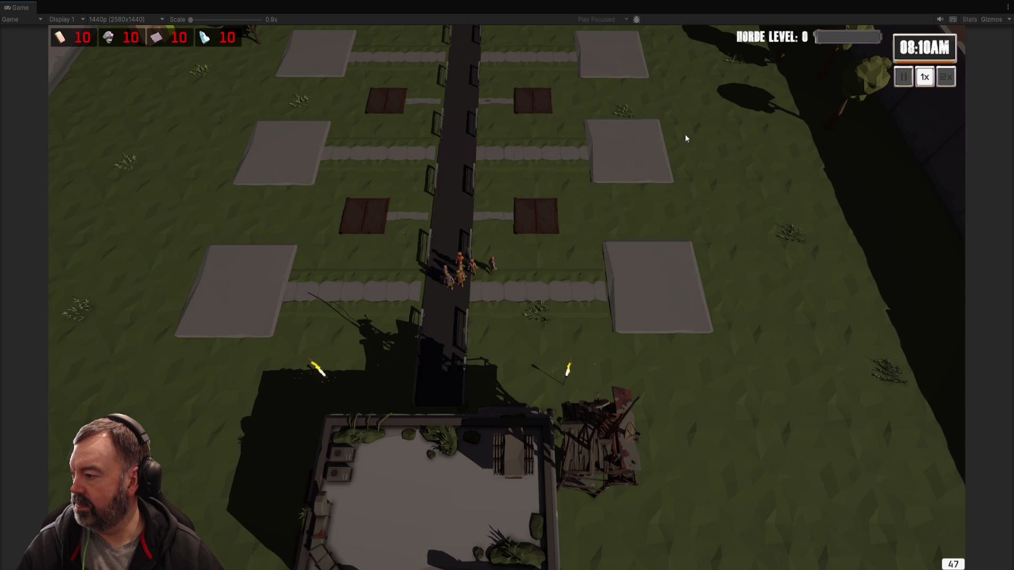
pyautogui.scroll(2, 589, 212)
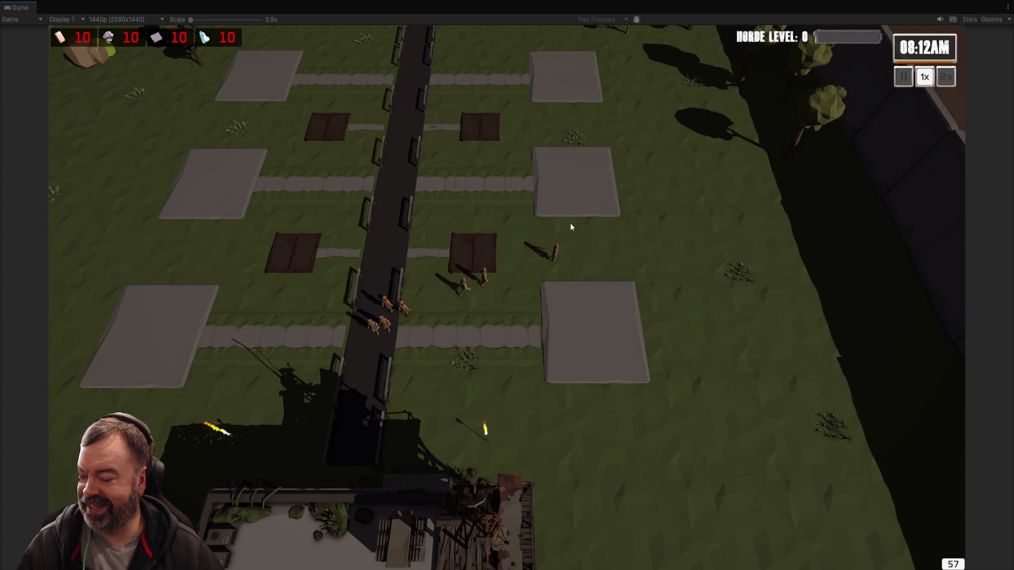
pyautogui.scroll(2, 573, 226)
pyautogui.scroll(1, 613, 267)
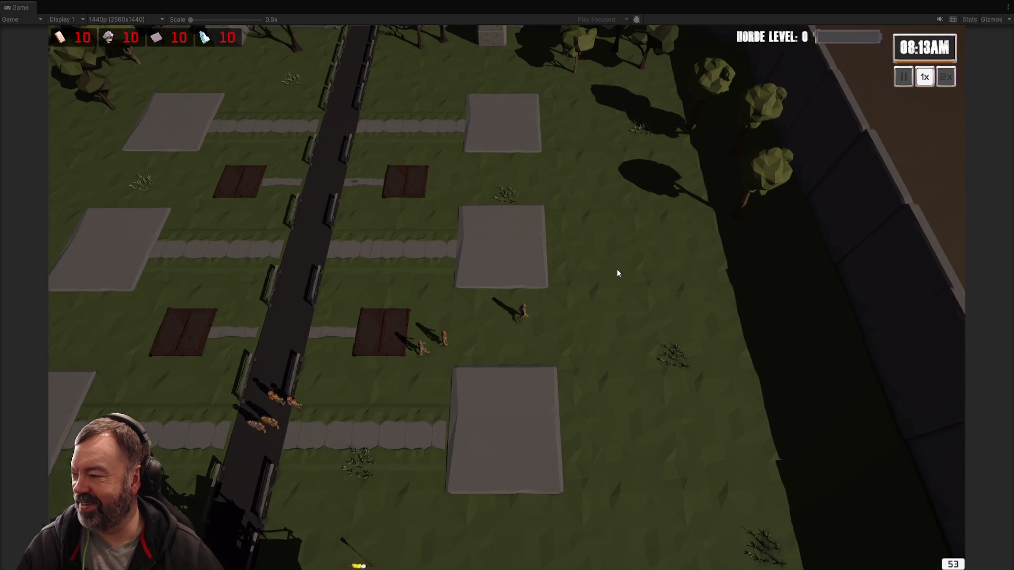
pyautogui.press('d')
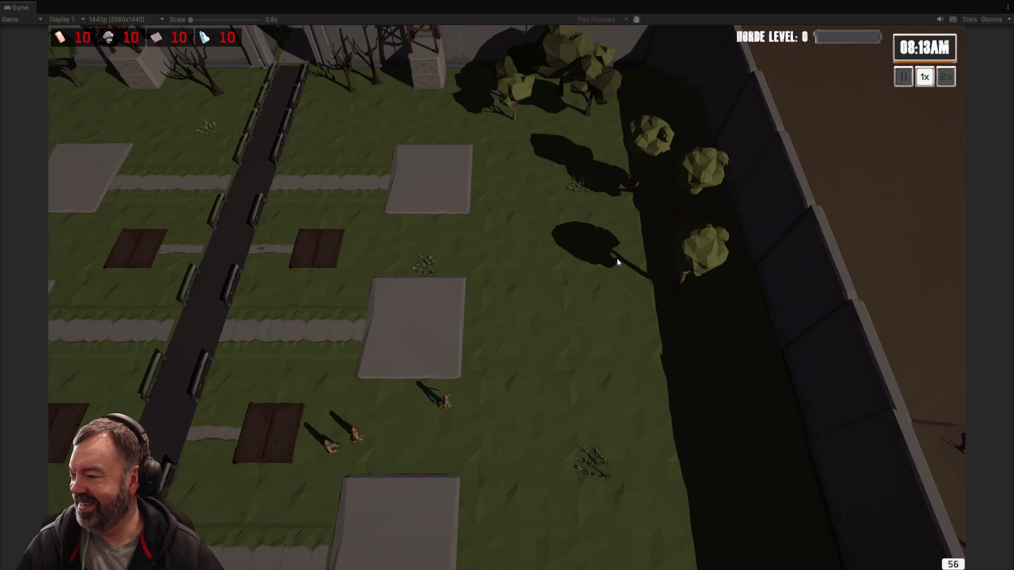
pyautogui.press('d')
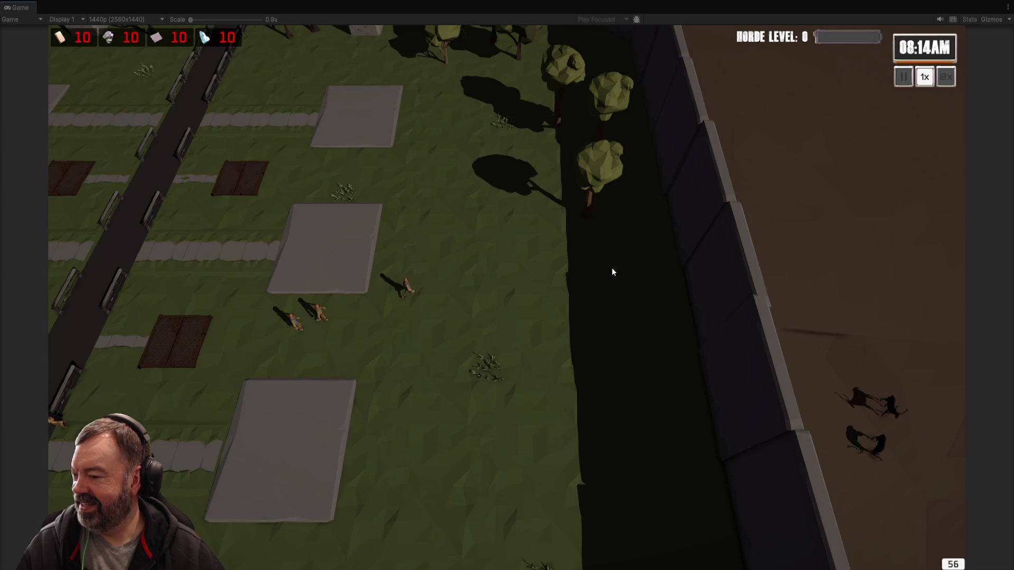
pyautogui.press('d')
pyautogui.press('s')
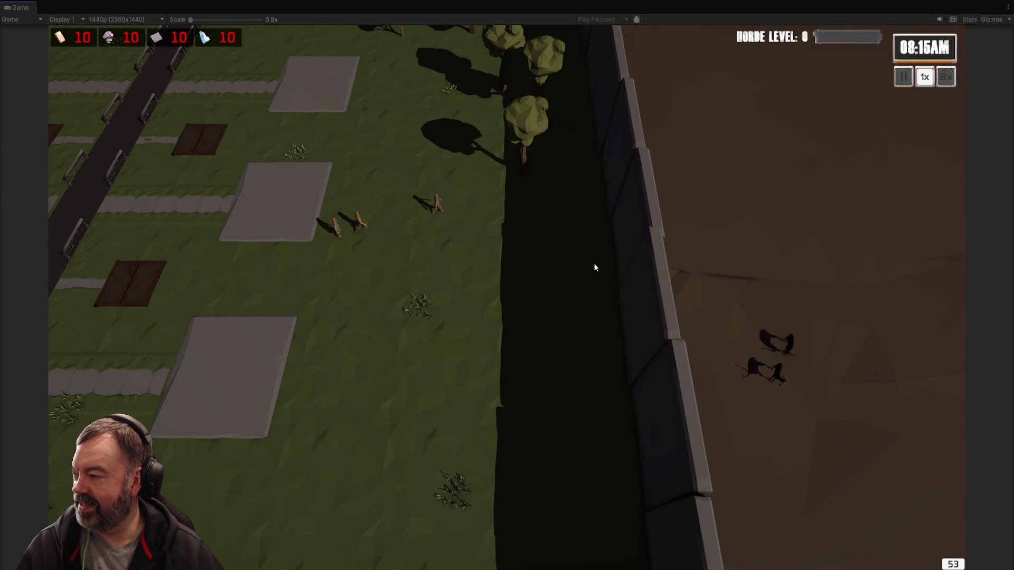
pyautogui.press('a')
pyautogui.press('w')
pyautogui.scroll(1, 597, 243)
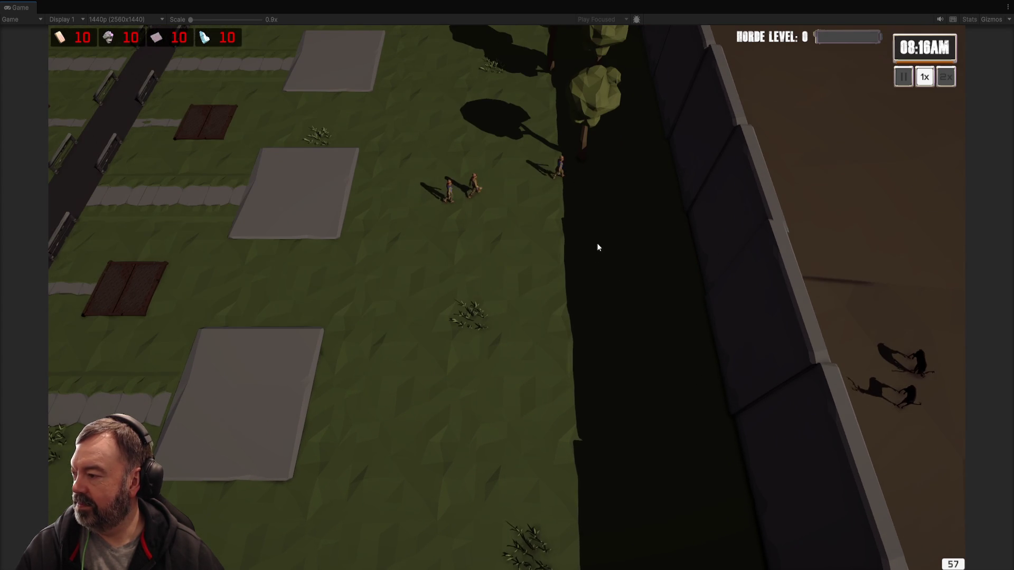
pyautogui.press('a')
pyautogui.press('q')
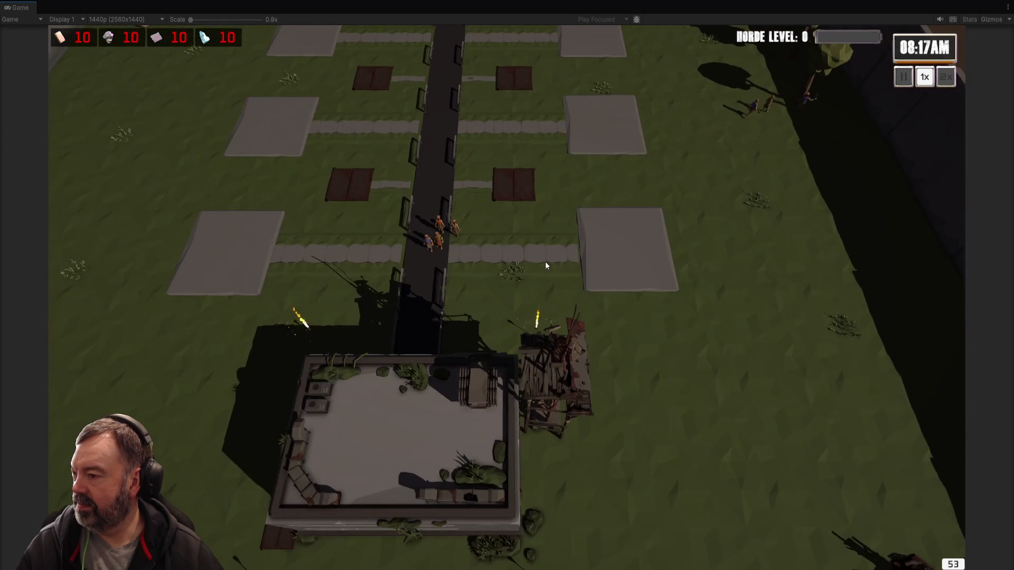
pyautogui.press('d')
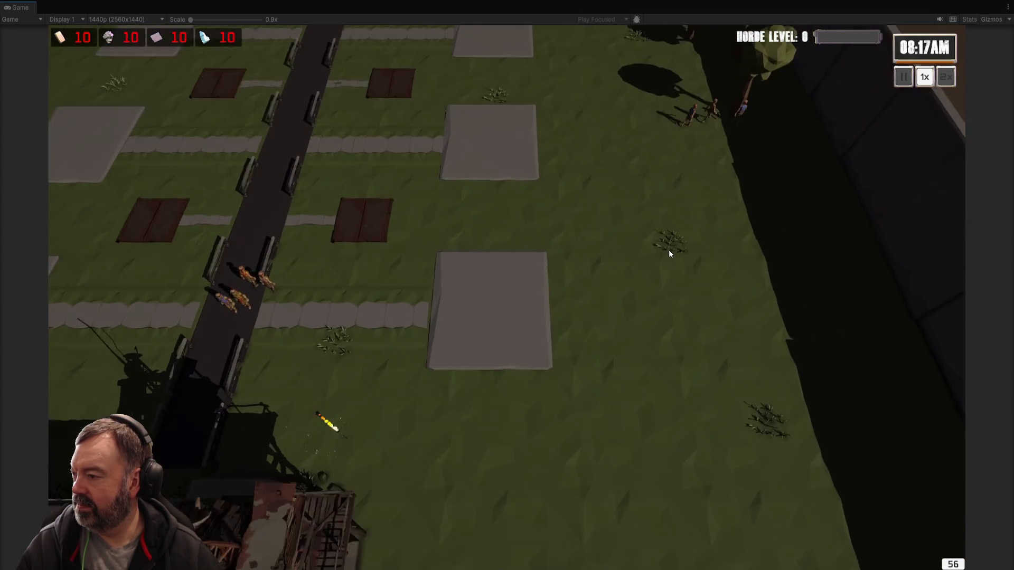
pyautogui.scroll(2, 666, 251)
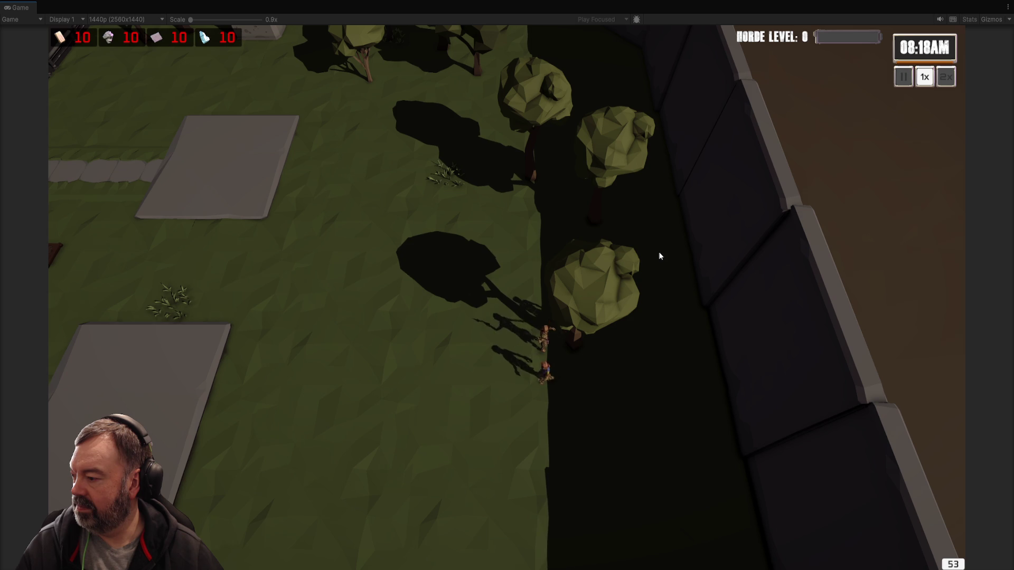
pyautogui.scroll(-3, 659, 254)
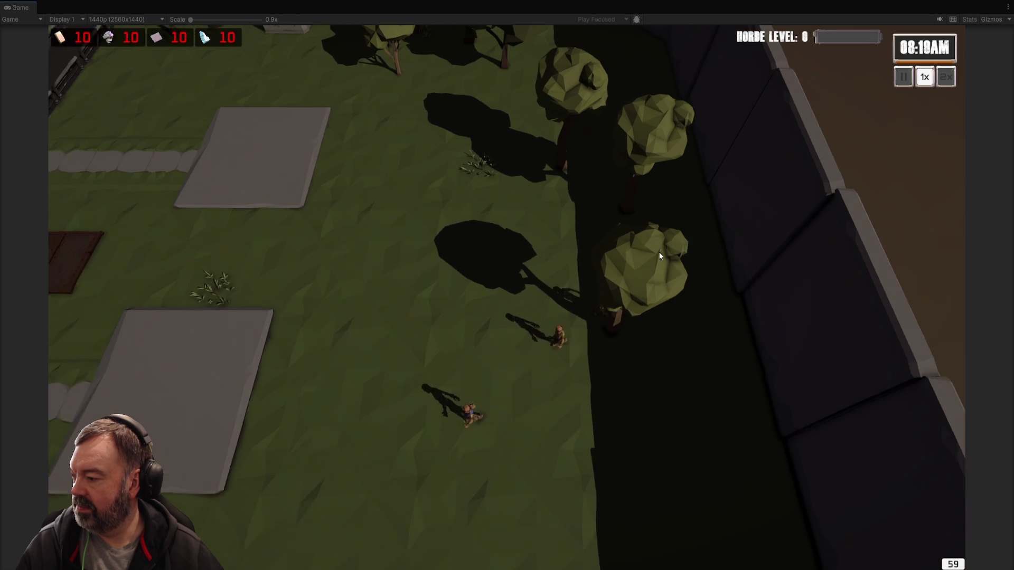
pyautogui.scroll(2, 659, 254)
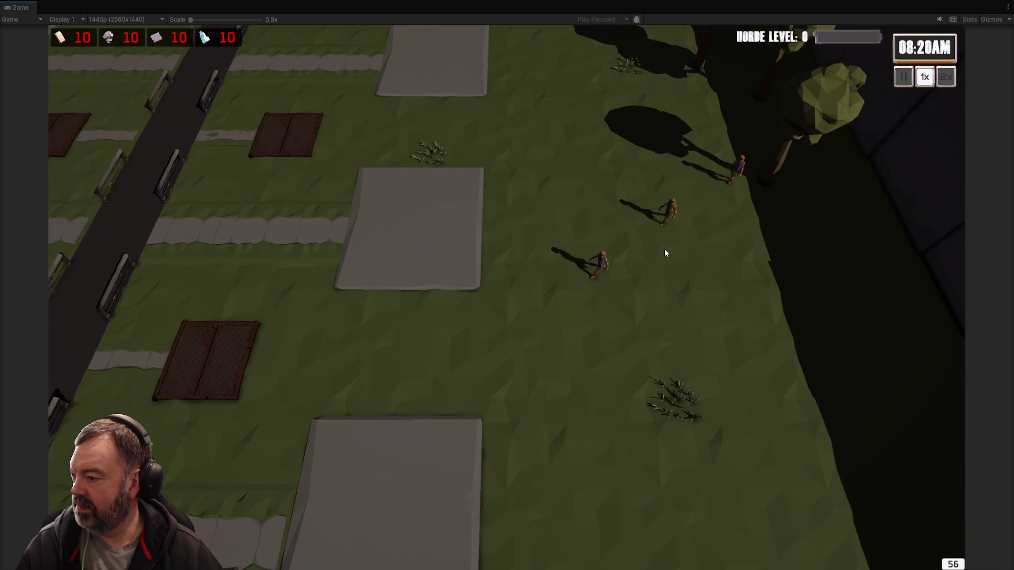
pyautogui.scroll(-2, 664, 254)
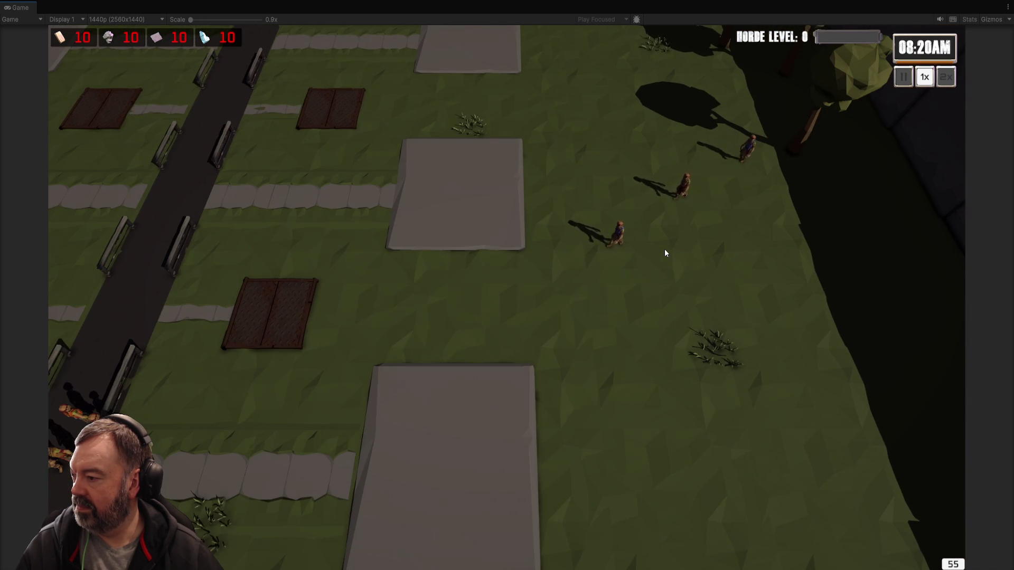
pyautogui.press('e')
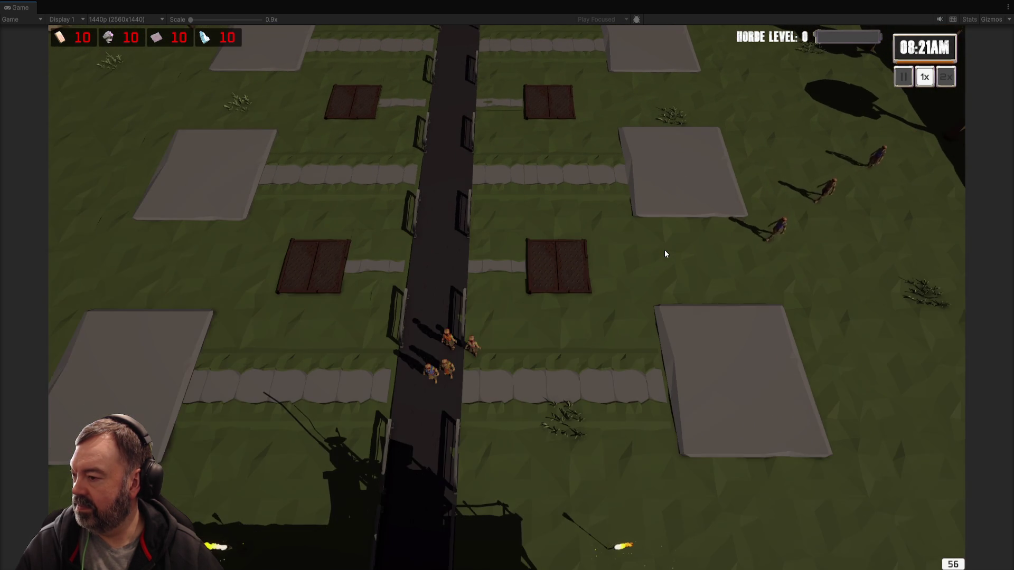
pyautogui.press('s')
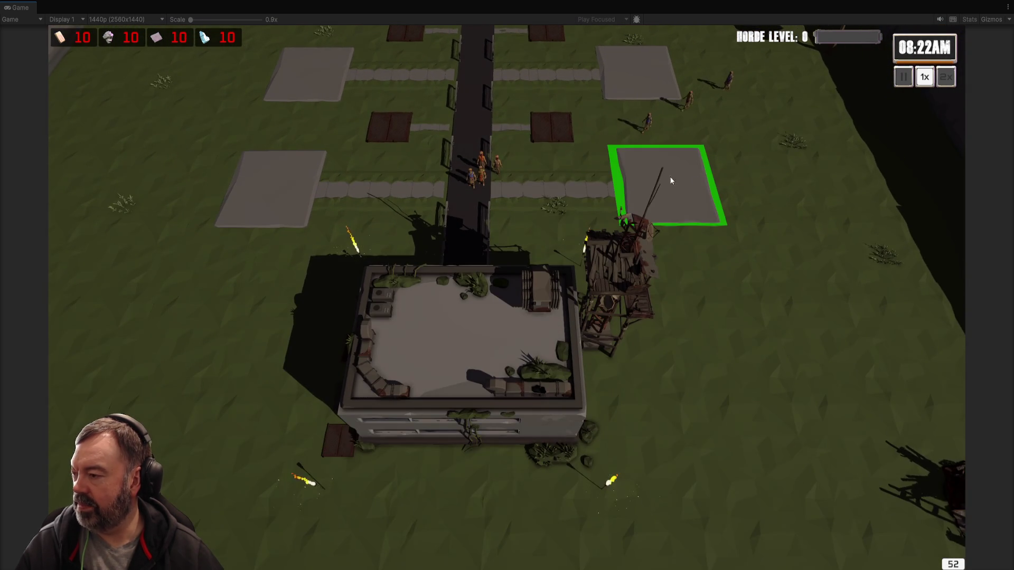
pyautogui.scroll(1, 671, 181)
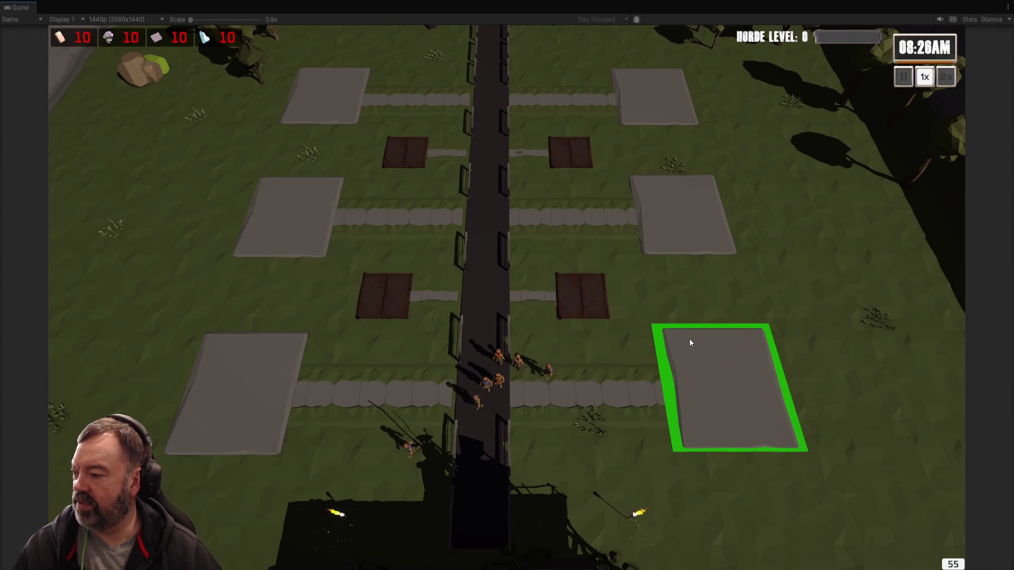
pyautogui.click(689, 339)
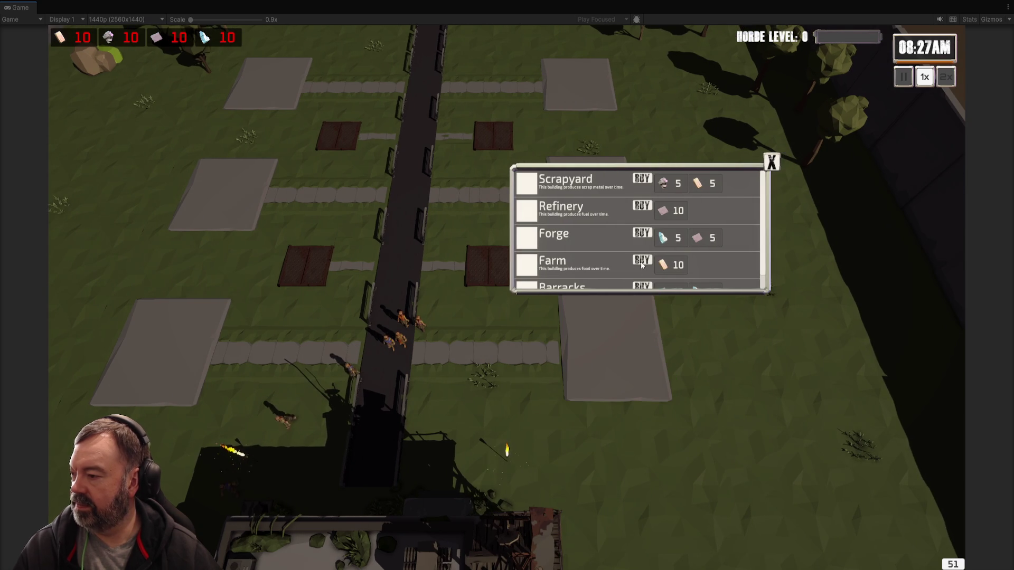
# Build a Farm and a Refinery on two empty plots.
pyautogui.click(642, 259)
pyautogui.click(643, 211)
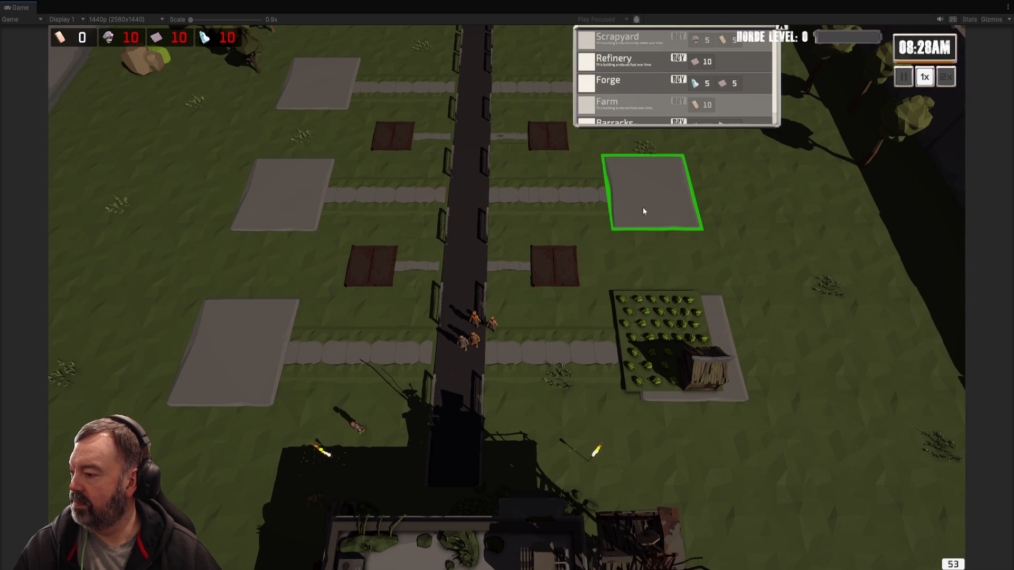
pyautogui.click(677, 84)
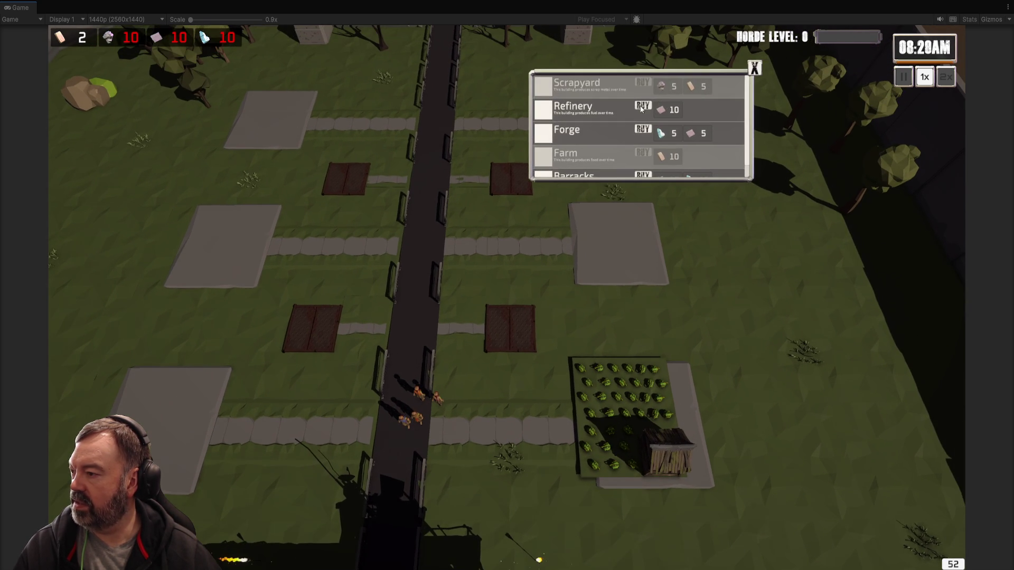
pyautogui.click(599, 116)
pyautogui.click(599, 116)
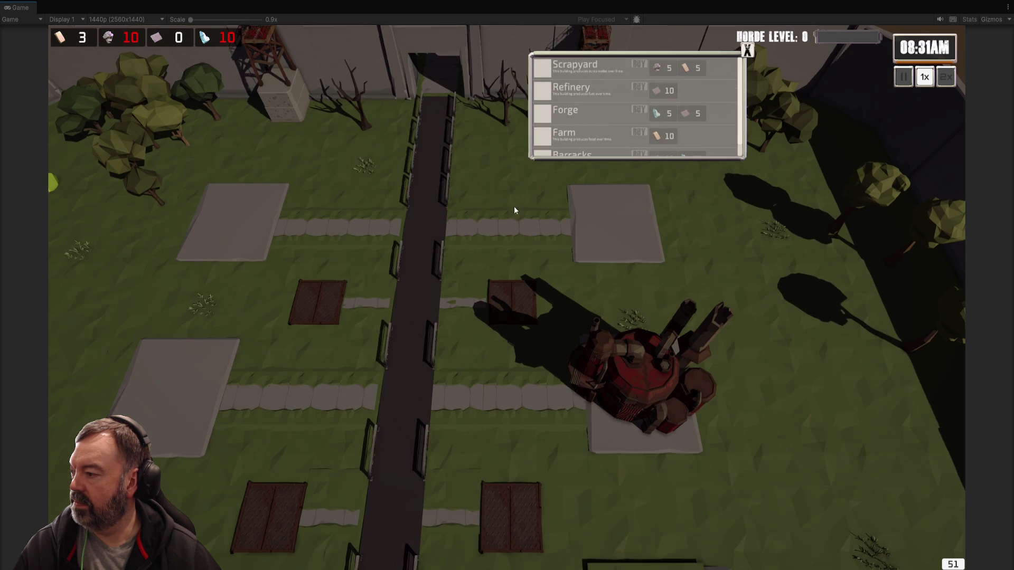
pyautogui.click(514, 209)
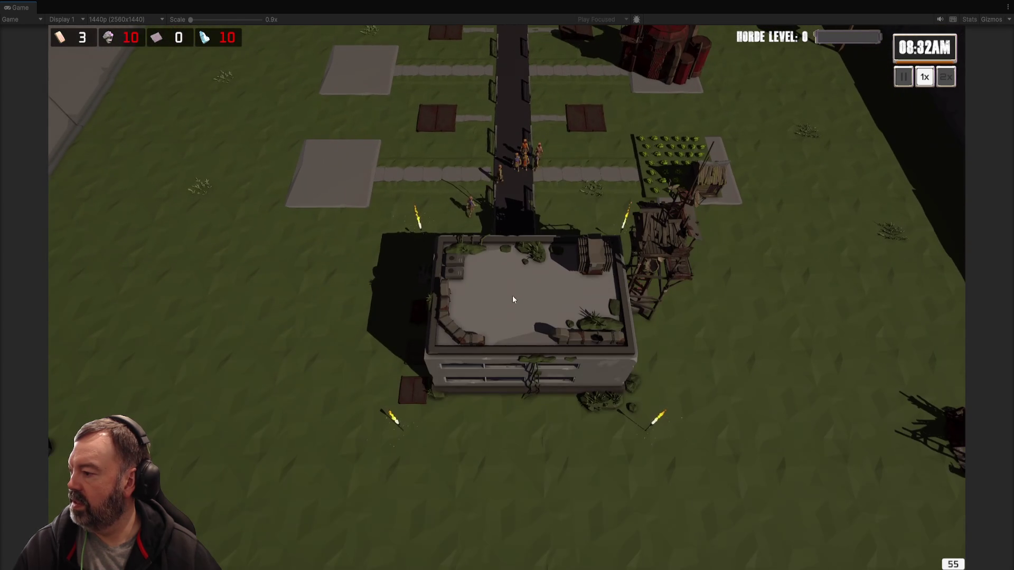
# In the HQ panel, assign three workers to stone and two to crystal, then close it.
pyautogui.click(513, 298)
pyautogui.click(634, 287)
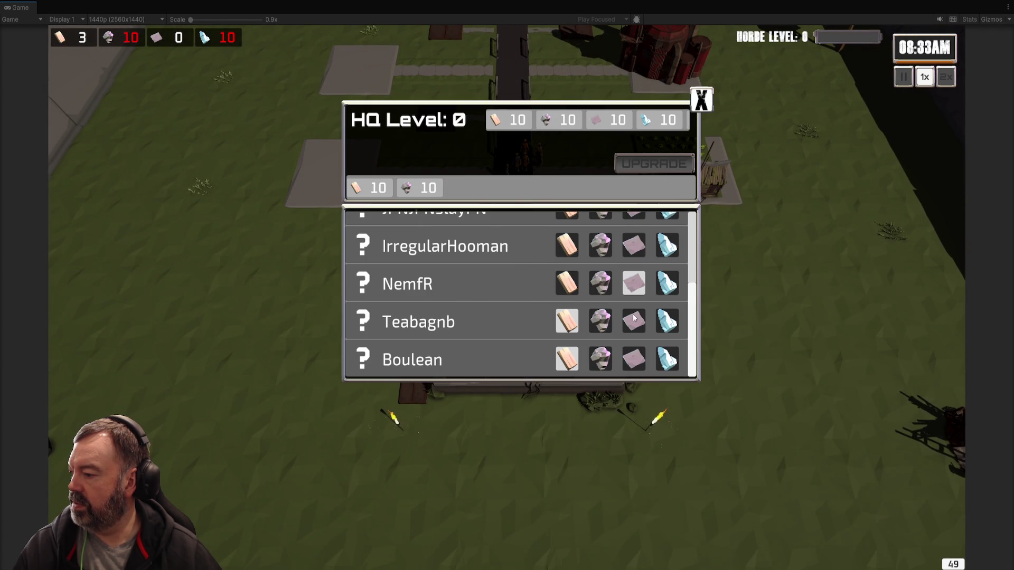
pyautogui.scroll(2, 634, 255)
pyautogui.click(603, 285)
pyautogui.click(601, 245)
pyautogui.scroll(2, 638, 280)
pyautogui.click(669, 268)
pyautogui.click(668, 232)
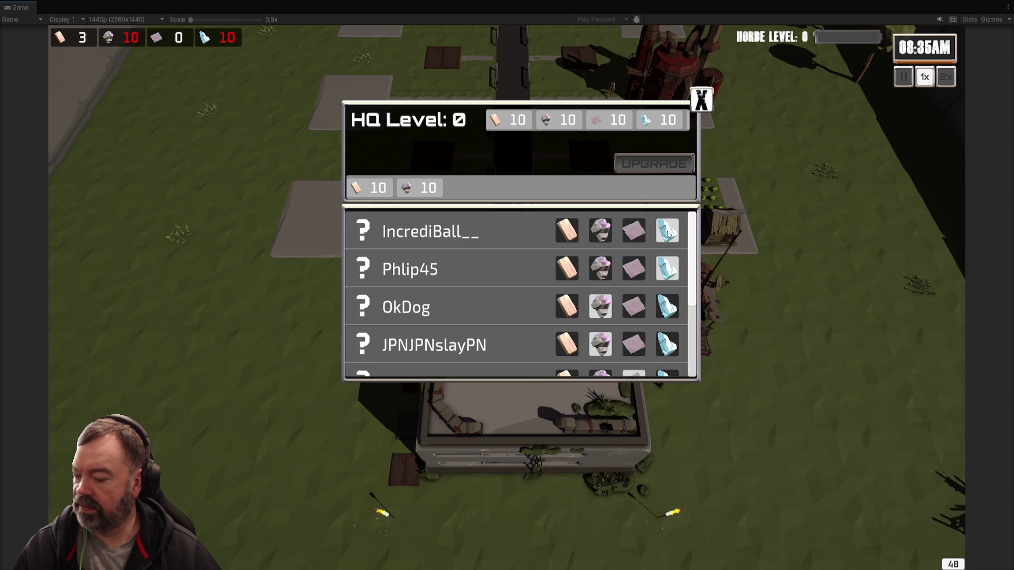
pyautogui.click(701, 101)
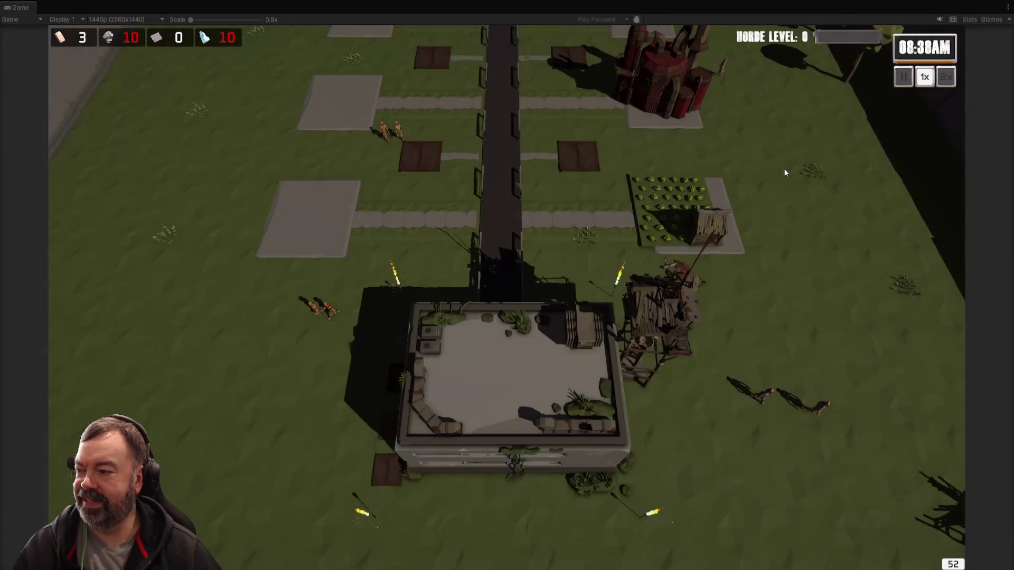
pyautogui.press('w')
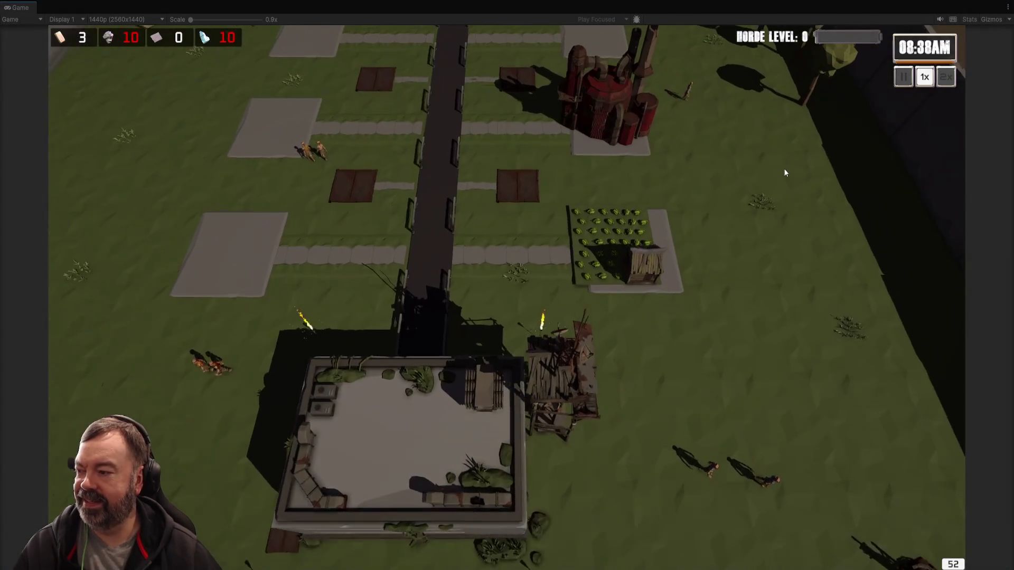
pyautogui.press('w')
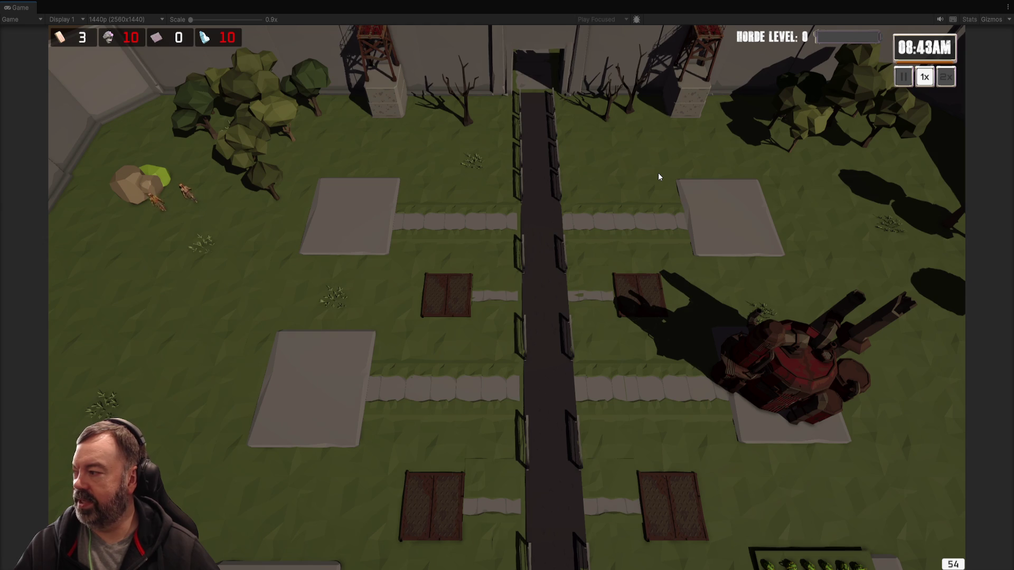
pyautogui.press('s')
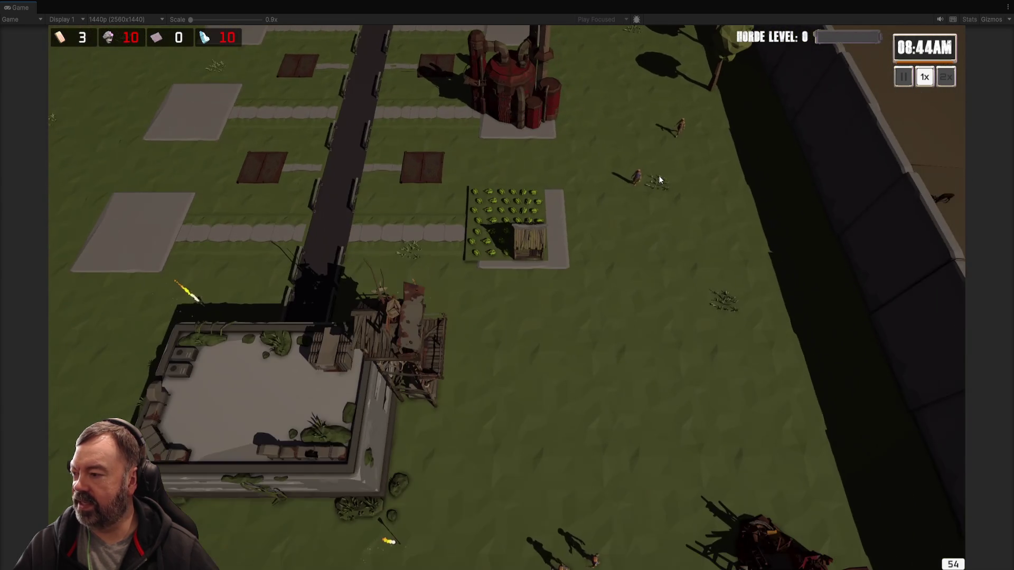
pyautogui.press('a')
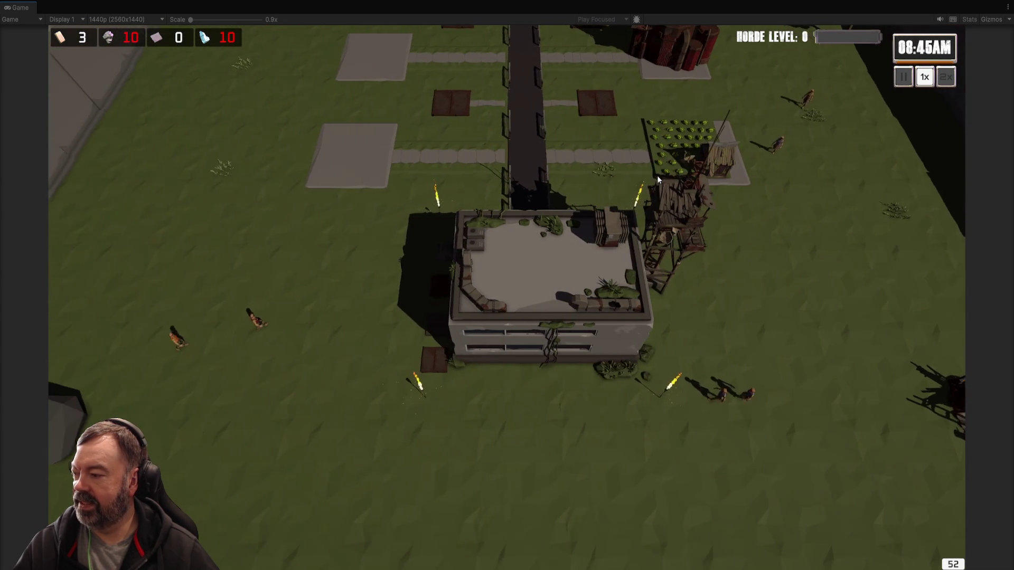
pyautogui.press('d')
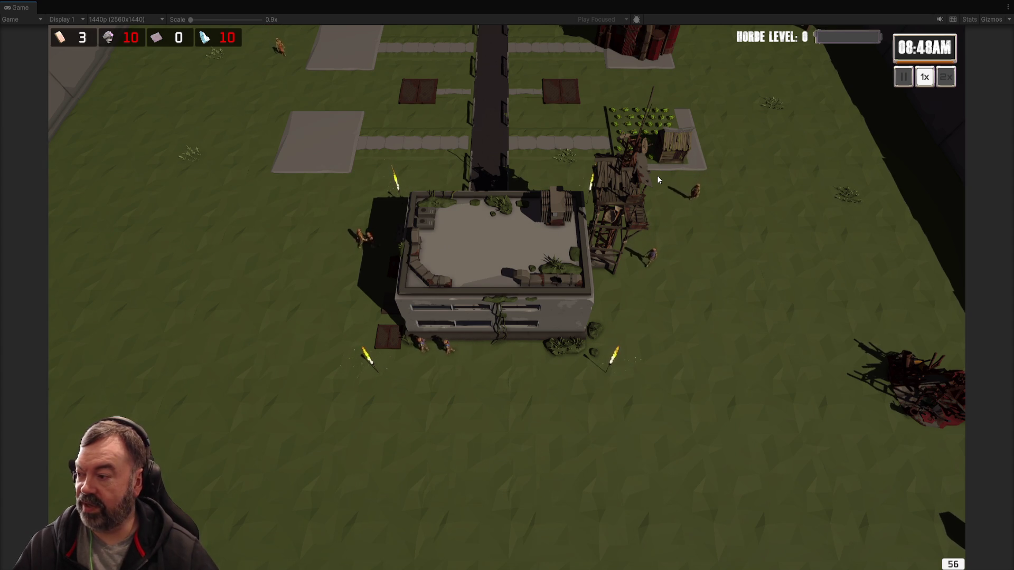
pyautogui.press('w')
pyautogui.press('w')
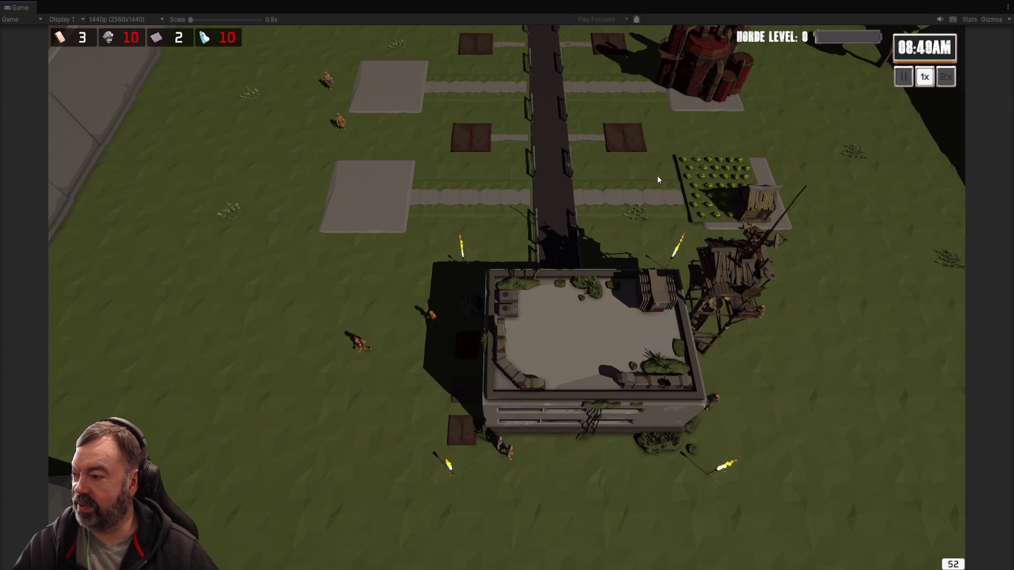
pyautogui.hotkey('shift', 'space')
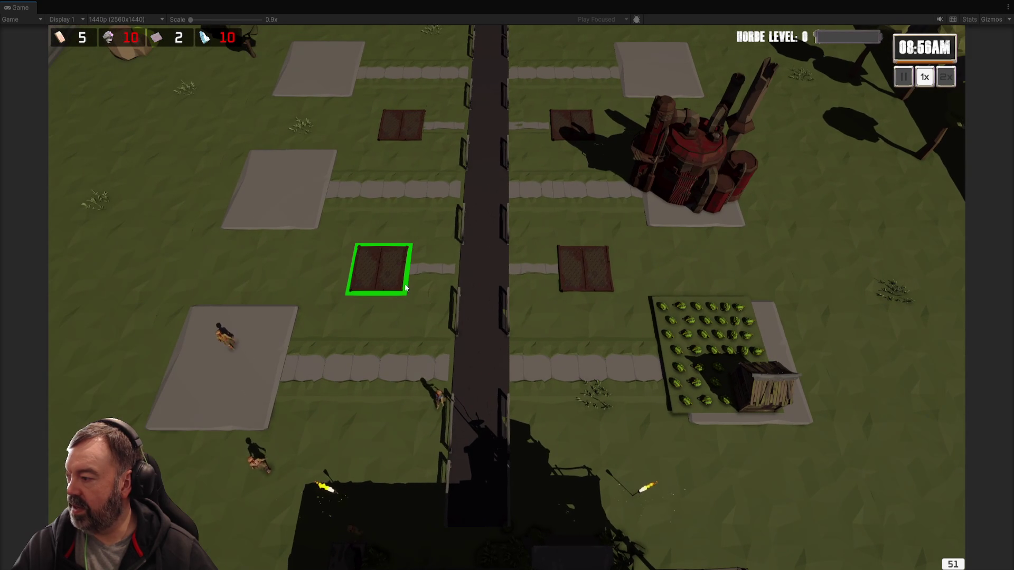
pyautogui.scroll(-3, 391, 253)
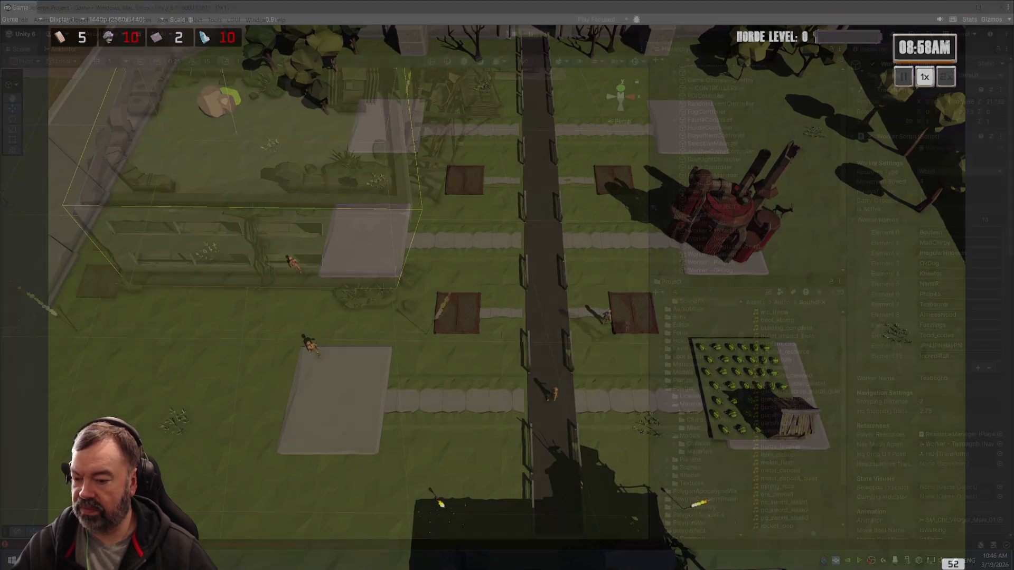
pyautogui.click(240, 547)
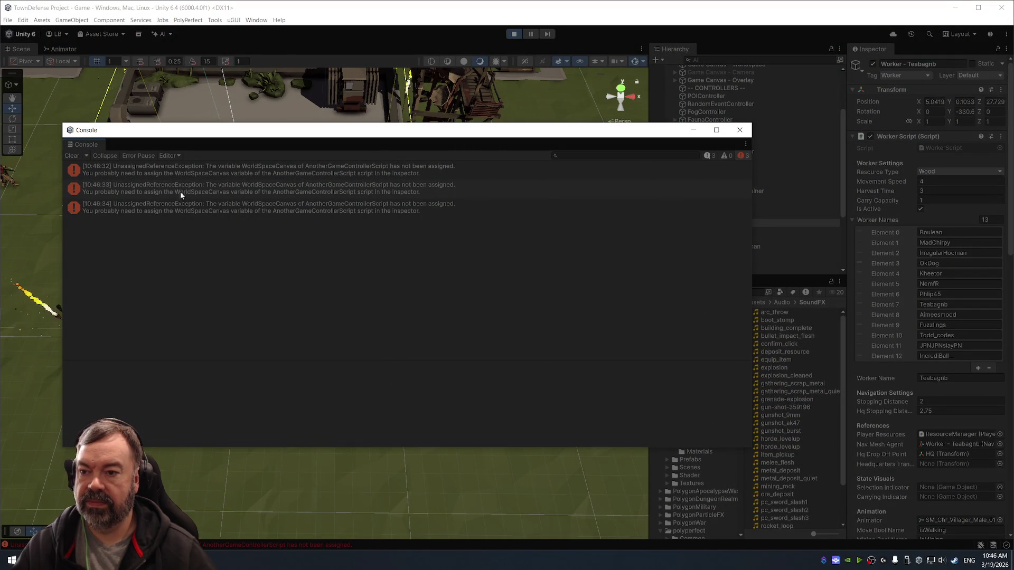
# Review the three WorldSpaceCanvas unassigned-reference errors in the Console.
pyautogui.click(189, 174)
pyautogui.click(392, 195)
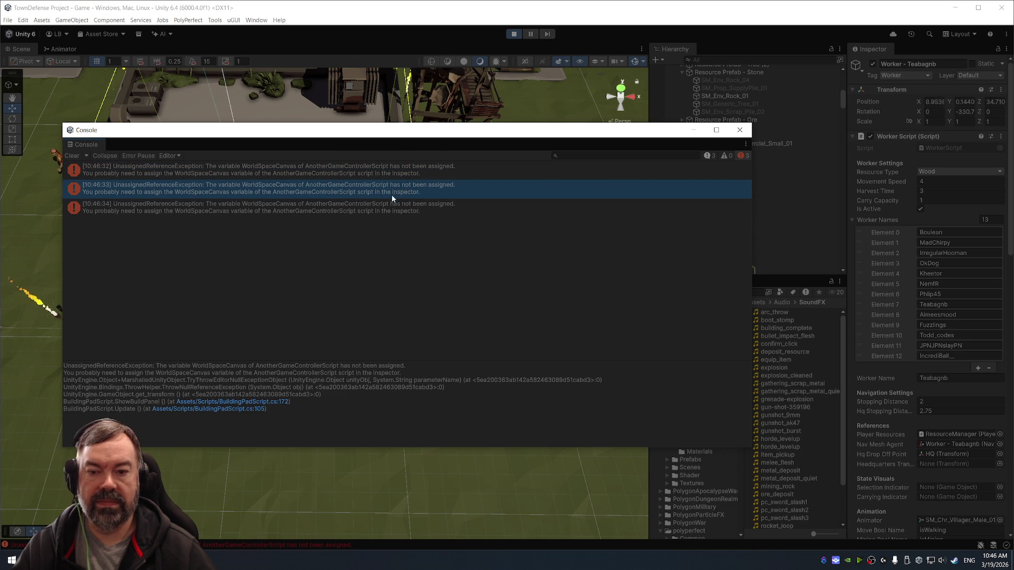
pyautogui.click(364, 207)
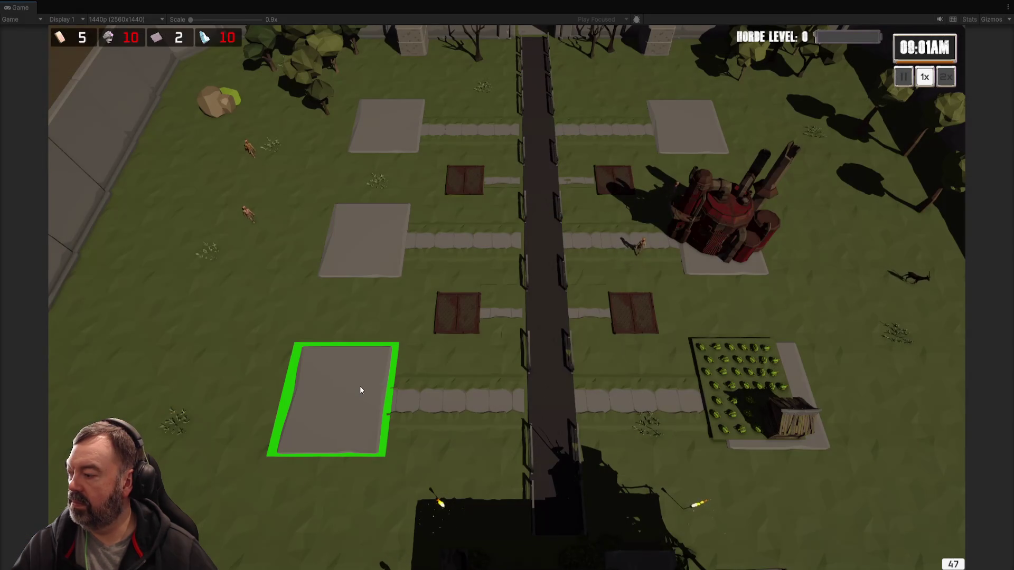
# Build a Scrapyard on the lower-left building pad.
pyautogui.click(359, 385)
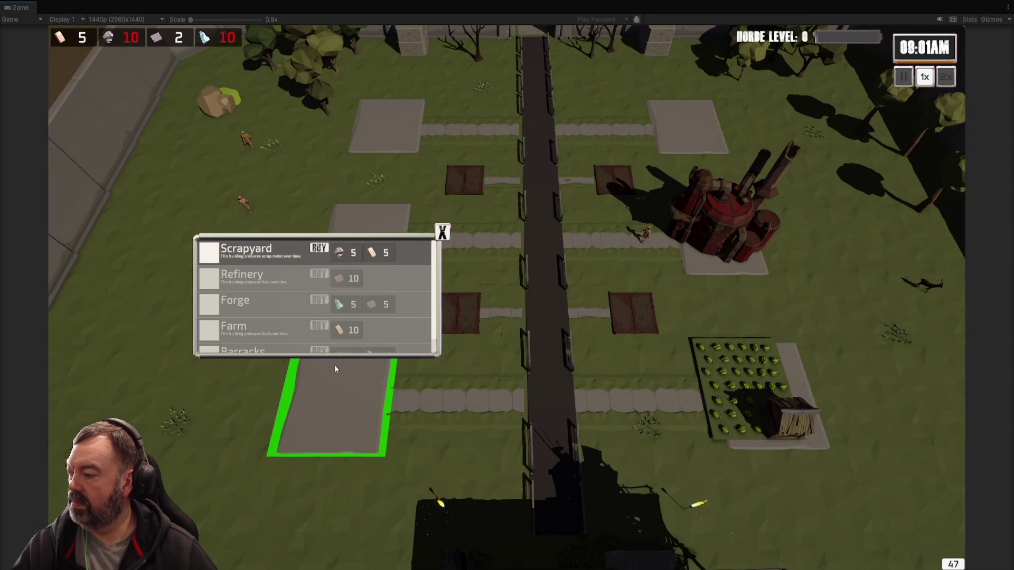
pyautogui.click(379, 219)
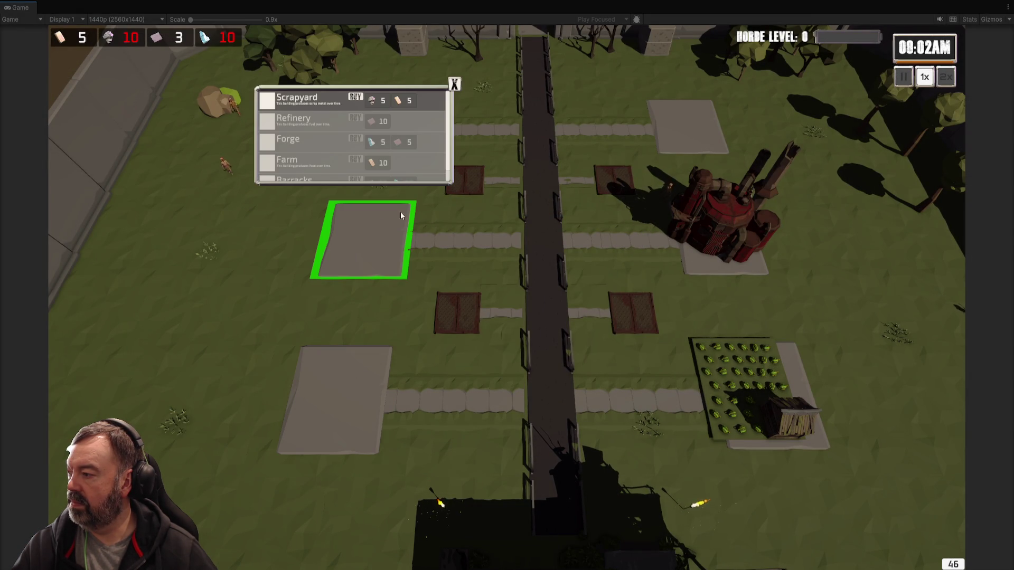
pyautogui.click(455, 85)
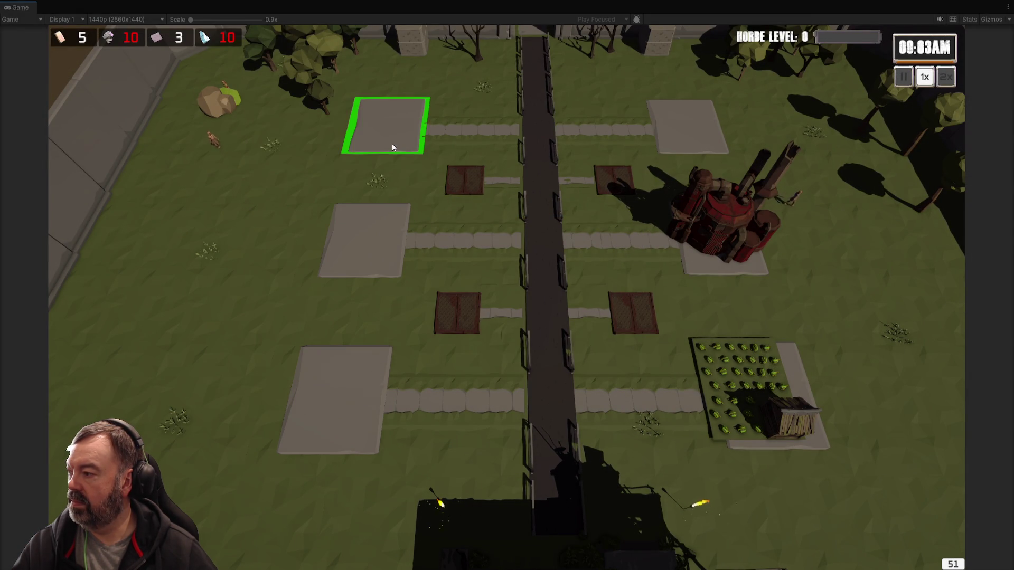
pyautogui.click(350, 420)
pyautogui.click(341, 258)
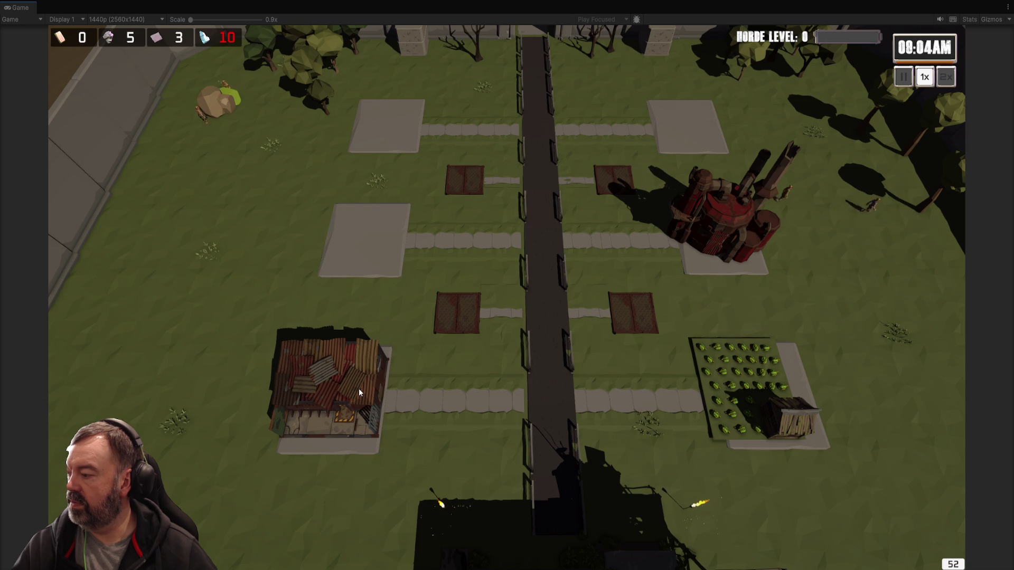
# Check the error's stack trace, close the Console, stop play mode, and search for Unity Hub.
pyautogui.hotkey('shift', 'space')
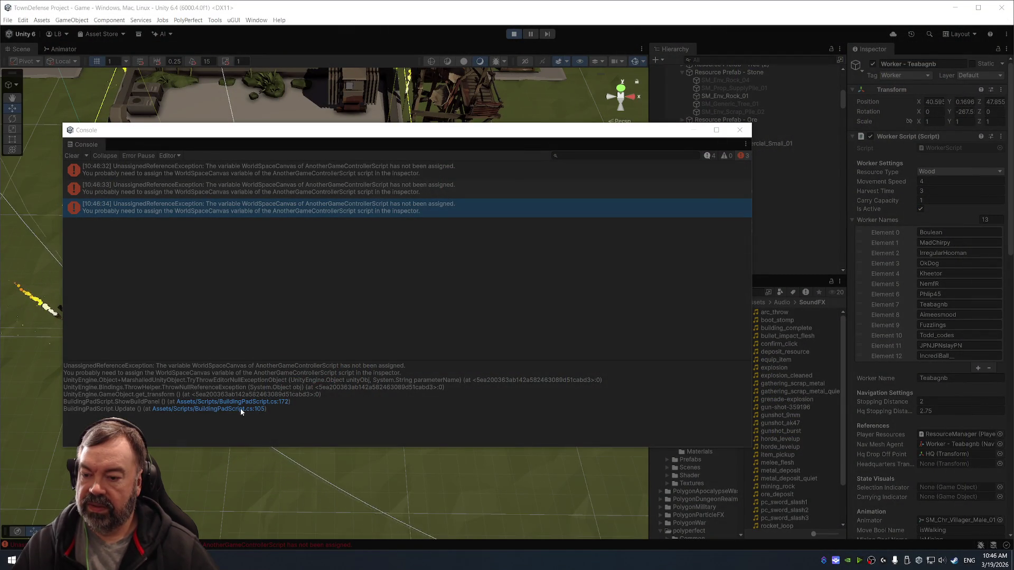
pyautogui.click(240, 409)
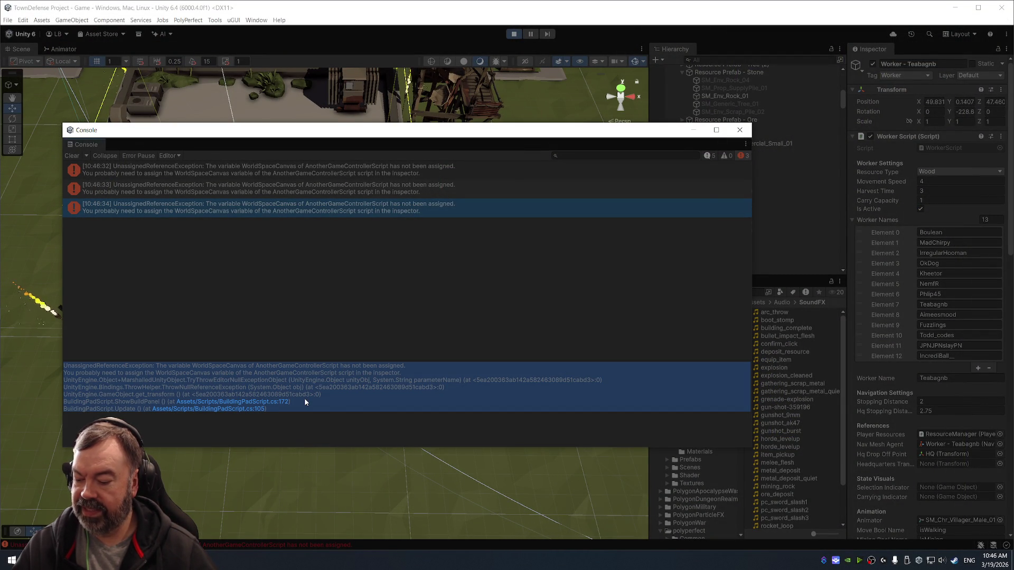
pyautogui.click(739, 130)
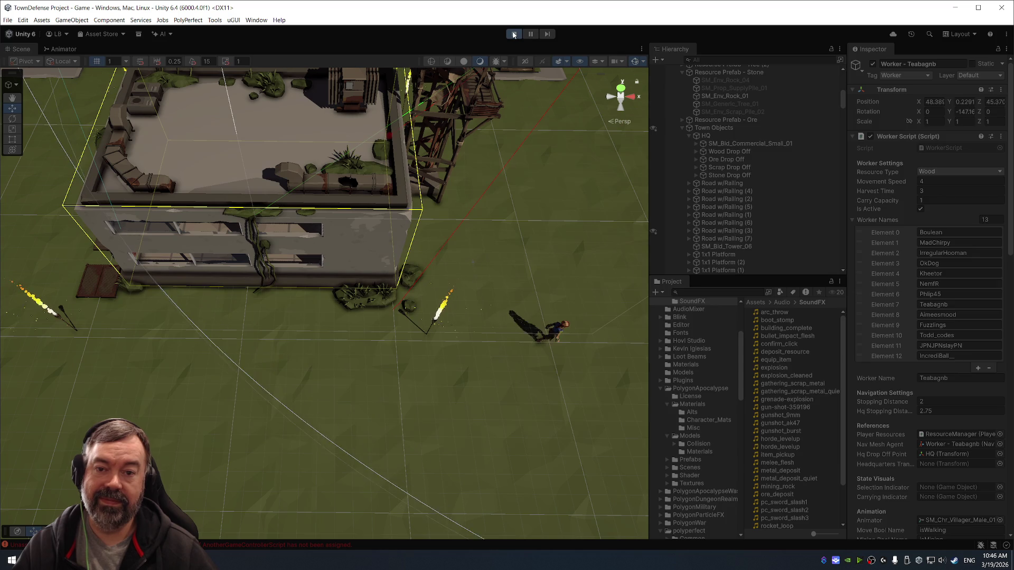
pyautogui.hotkey('ctrl', 'p')
pyautogui.press('super')
pyautogui.write('unity')
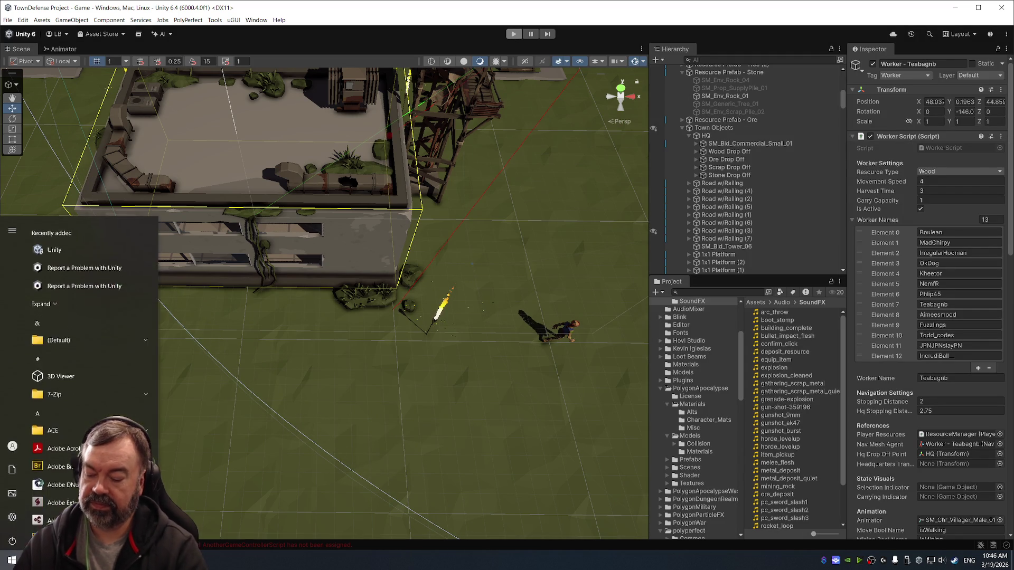
pyautogui.press('Escape')
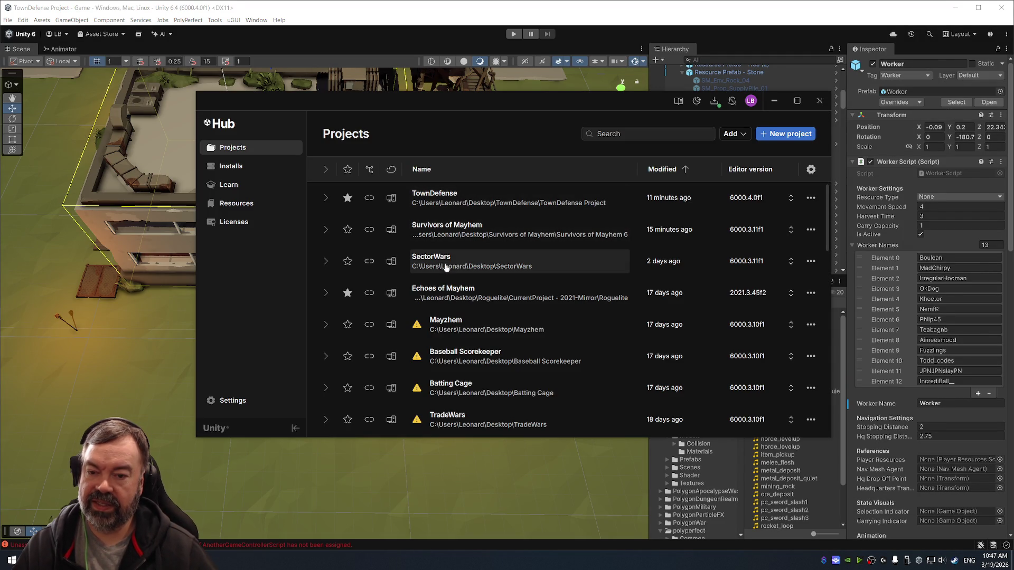
# Open the SectorWars project from Unity Hub's Projects list.
pyautogui.click(446, 261)
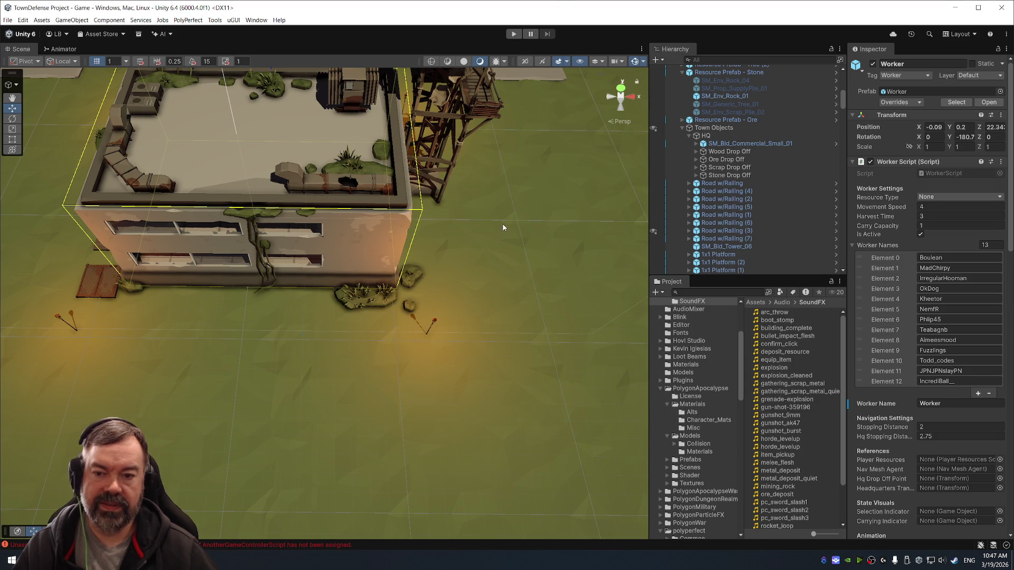
# Set the four 1x1 Platform pads' Worldspace Canvas to Game Canvas - Worldspace and start Play mode.
pyautogui.press('f')
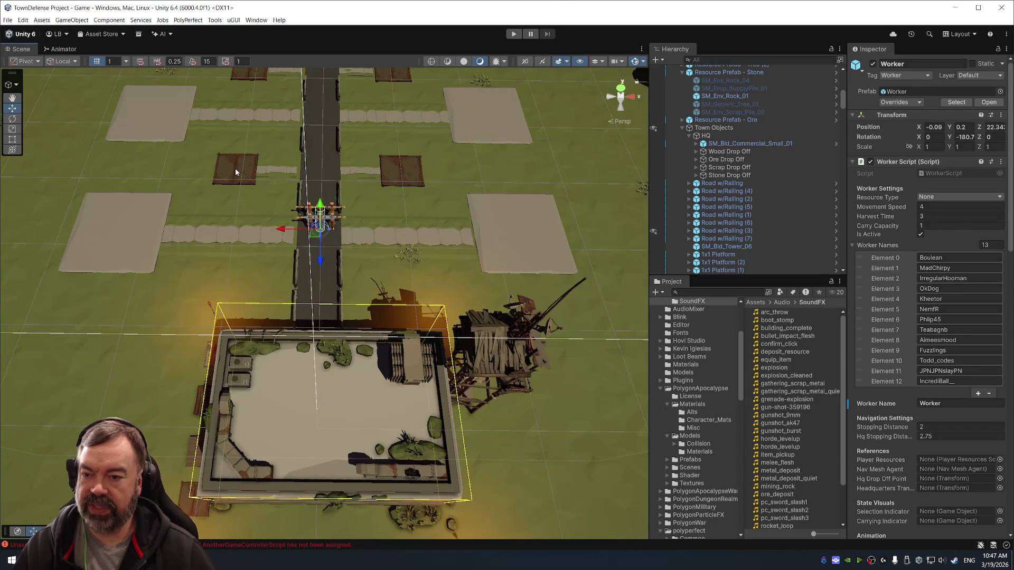
pyautogui.click(236, 172)
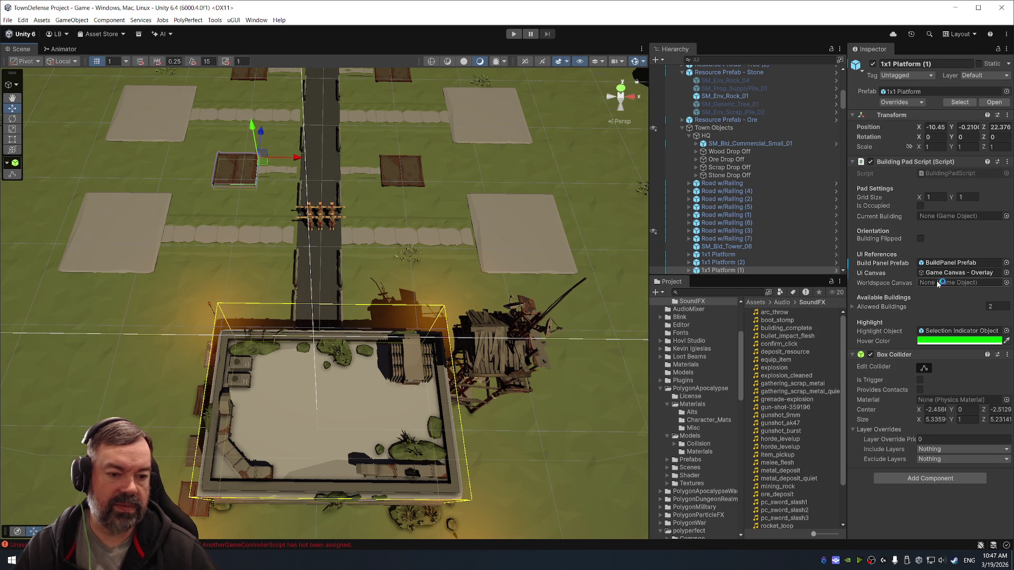
pyautogui.scroll(10, 755, 193)
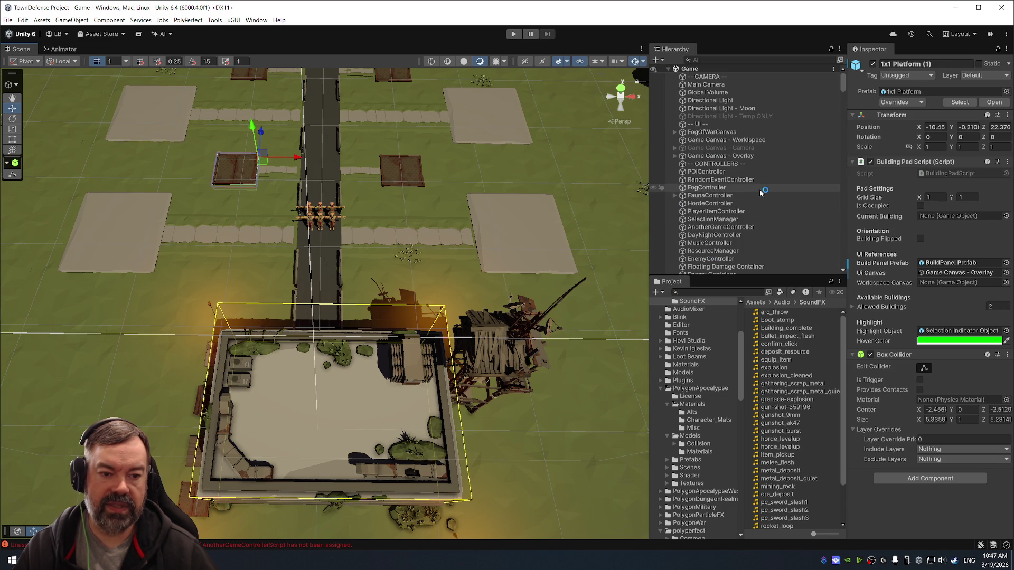
pyautogui.scroll(-10, 757, 191)
pyautogui.scroll(7, 745, 196)
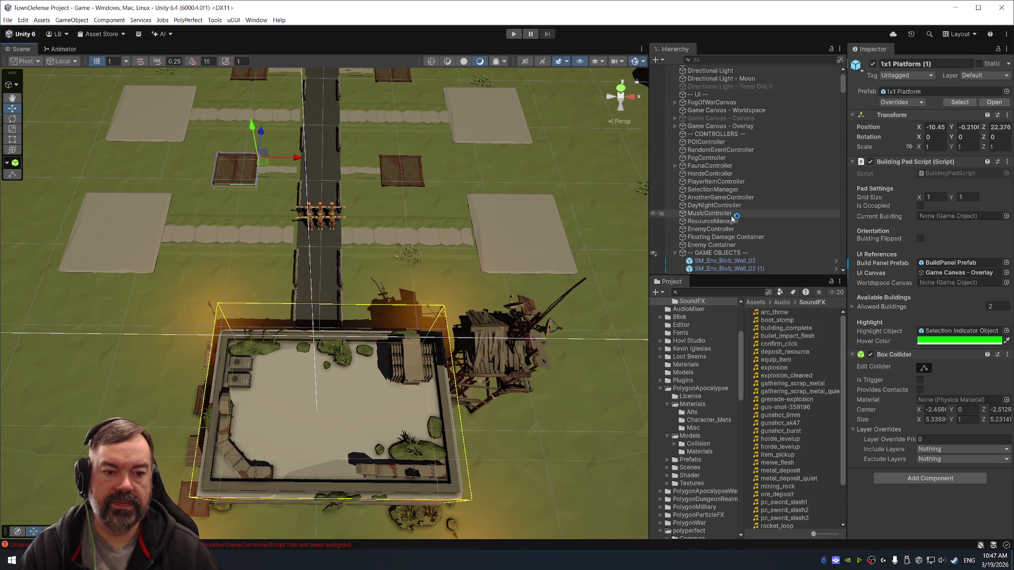
pyautogui.scroll(-10, 732, 218)
pyautogui.scroll(5, 775, 181)
pyautogui.click(736, 149)
pyautogui.keyDown('shift'); pyautogui.click(733, 172); pyautogui.keyUp('shift')
pyautogui.scroll(10, 775, 172)
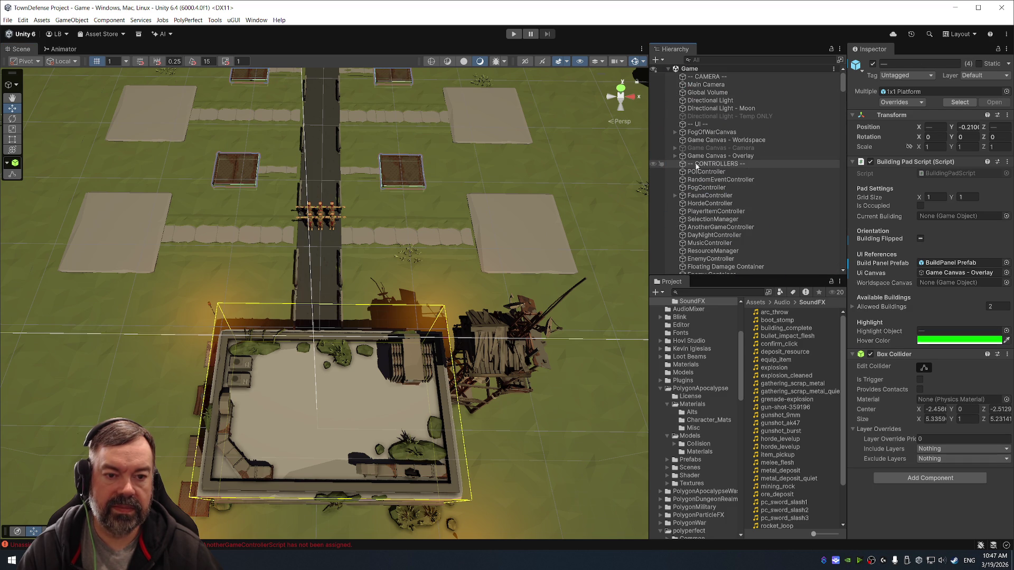
pyautogui.moveTo(919, 345); pyautogui.dragTo(952, 285)
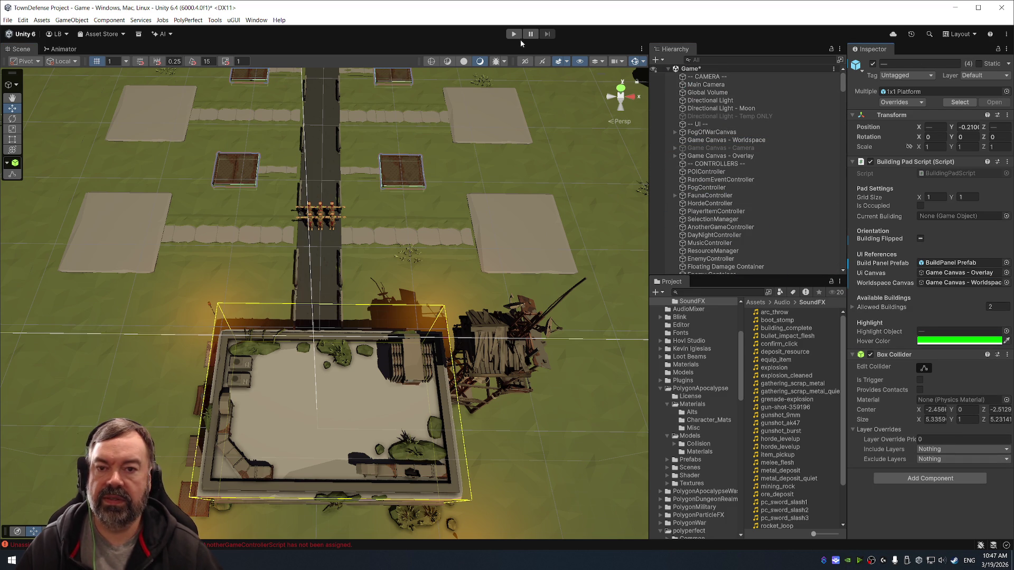
pyautogui.click(513, 34)
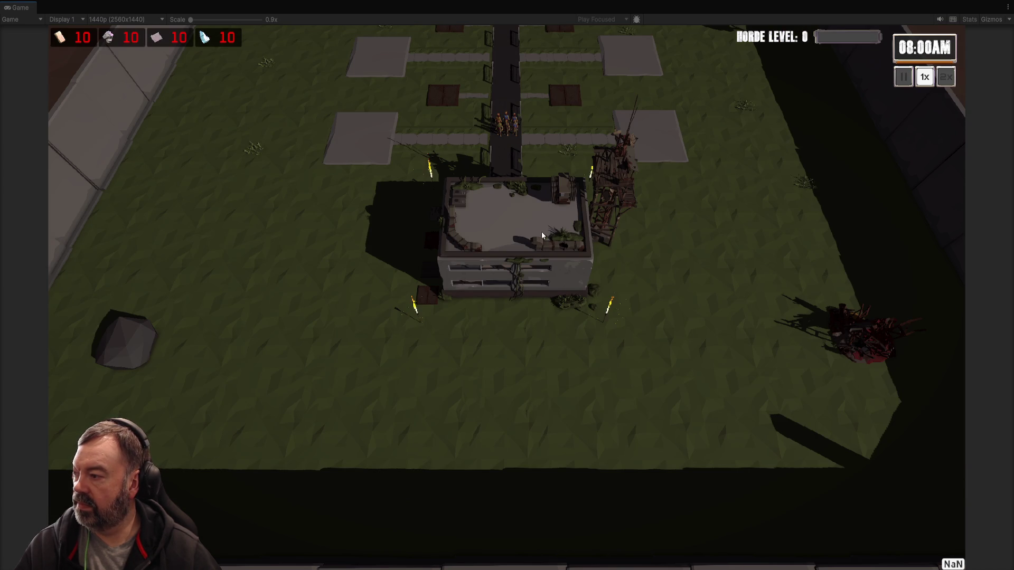
# Build a Worker House and a Scout Hut on two dirt plots.
pyautogui.click(549, 246)
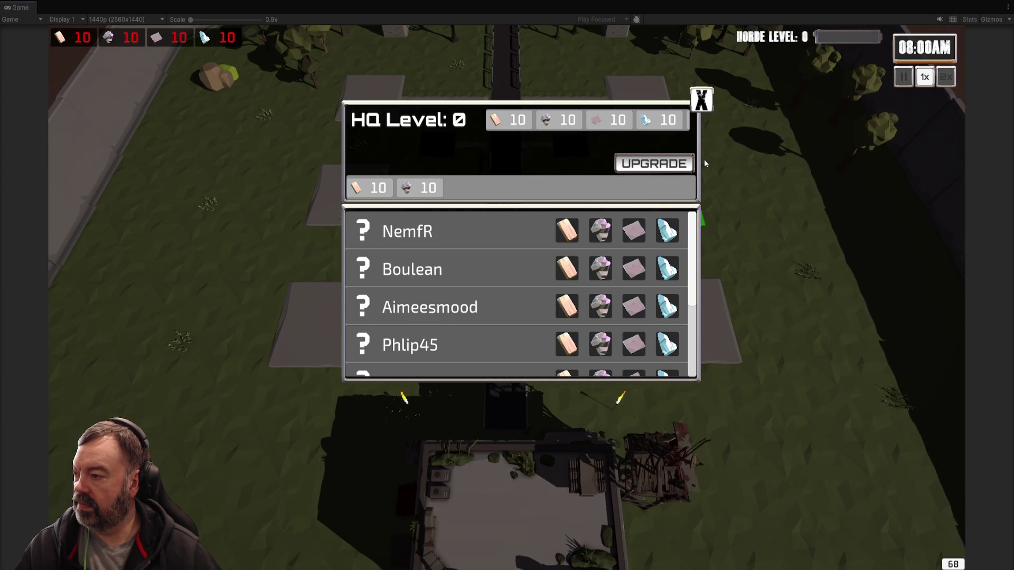
pyautogui.click(704, 101)
pyautogui.click(582, 257)
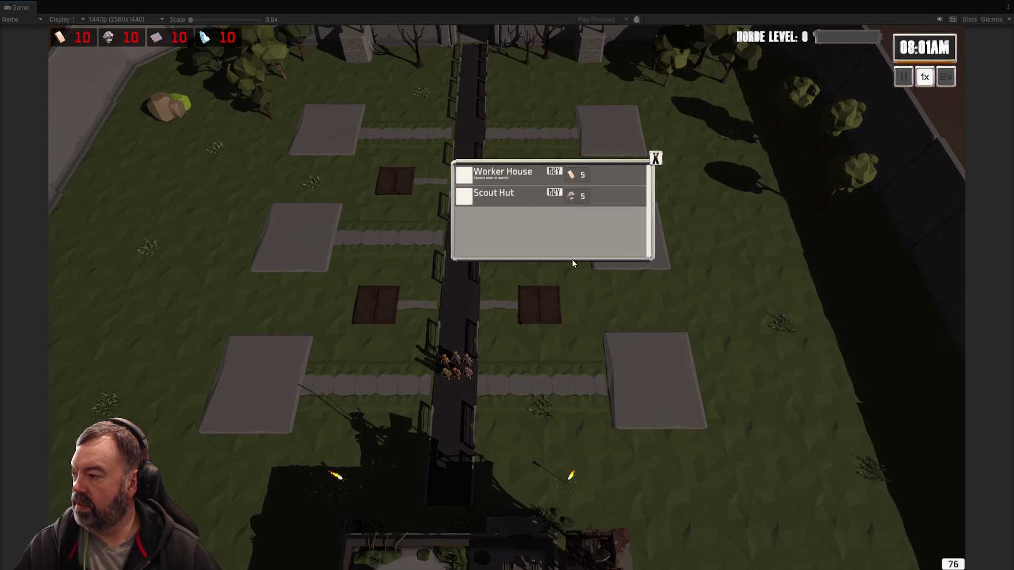
pyautogui.click(553, 171)
pyautogui.click(376, 305)
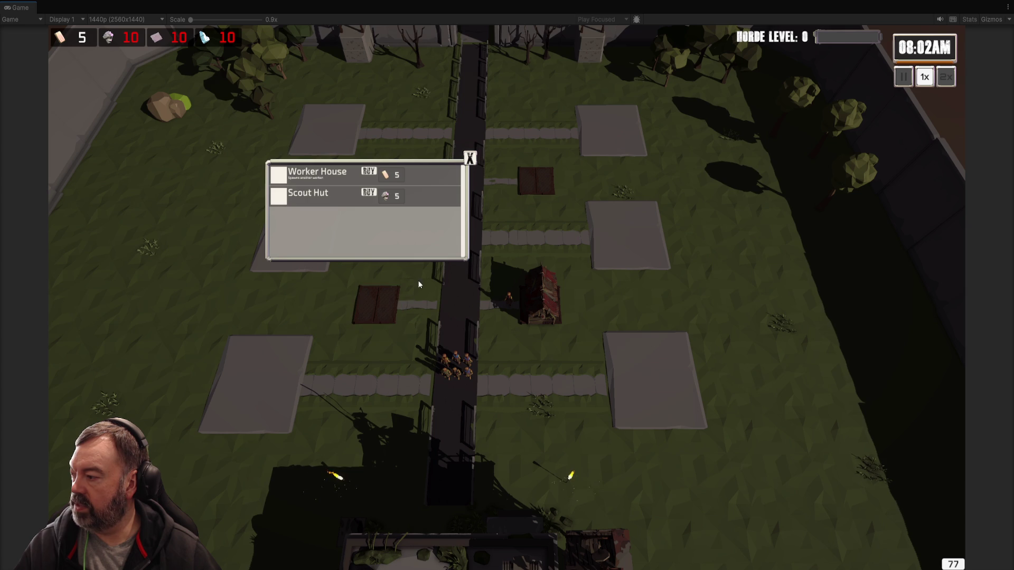
pyautogui.click(369, 193)
# Buy a Barracks on the large plot and check its hero selection panel.
pyautogui.click(536, 195)
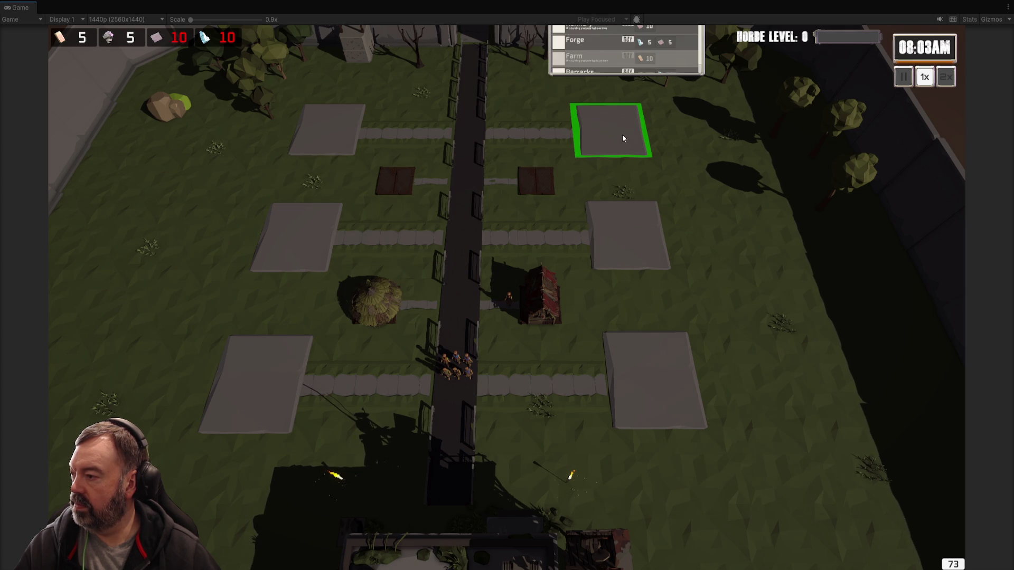
pyautogui.scroll(-3, 618, 158)
pyautogui.scroll(-1, 636, 219)
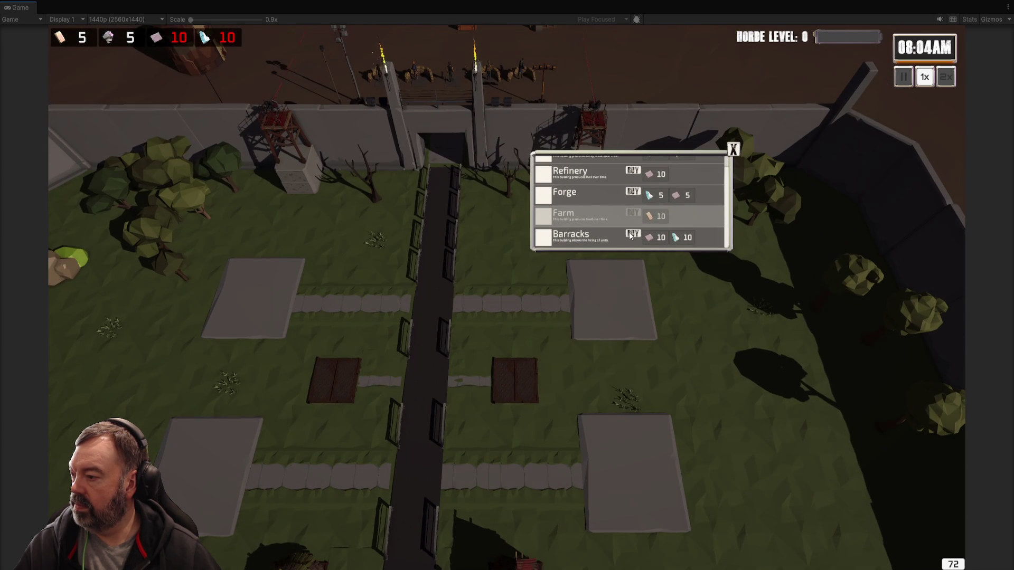
pyautogui.click(632, 233)
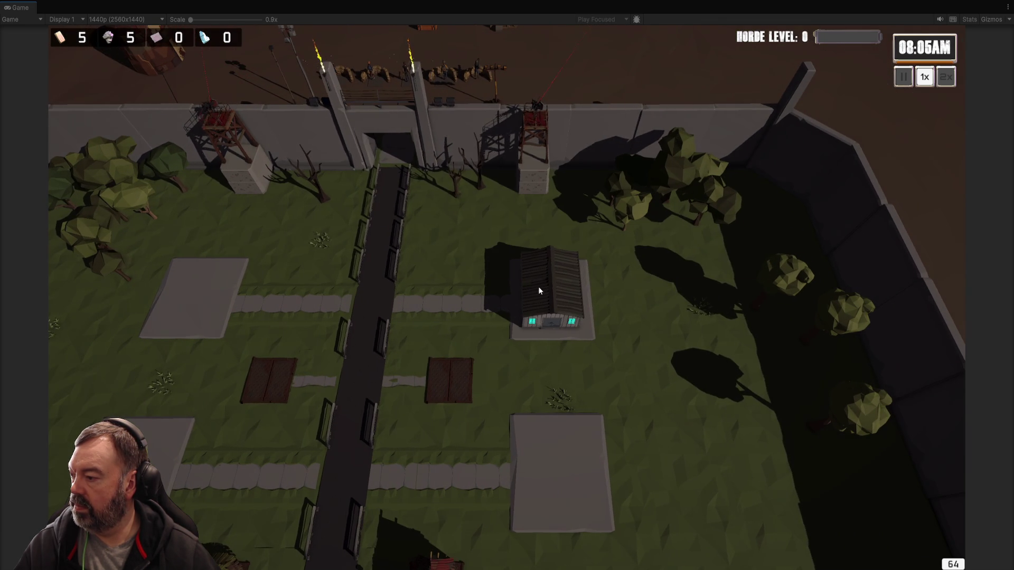
pyautogui.click(552, 290)
pyautogui.click(775, 97)
pyautogui.press('s')
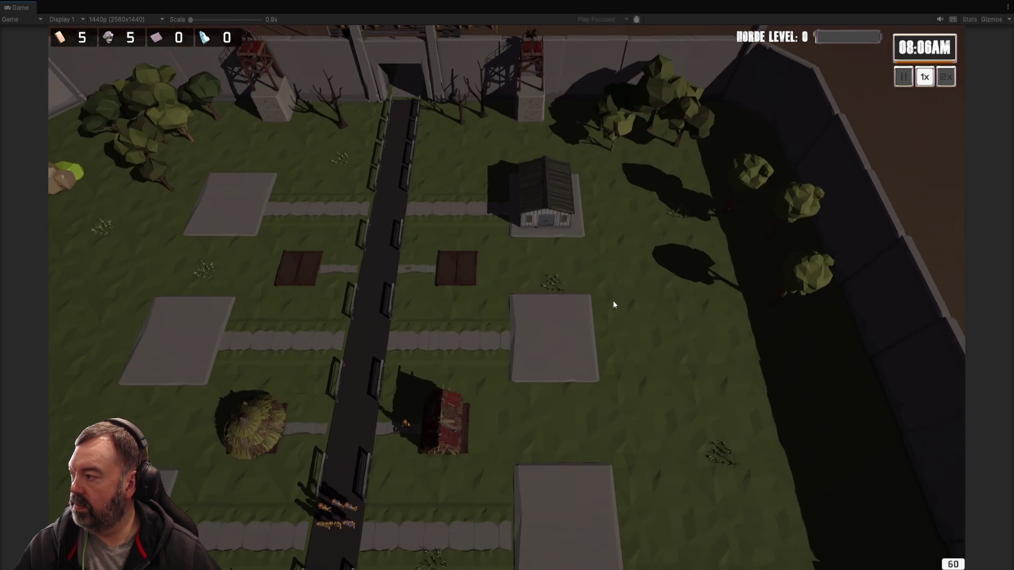
# Scroll through the HQ survivor list, then close the panel.
pyautogui.click(442, 369)
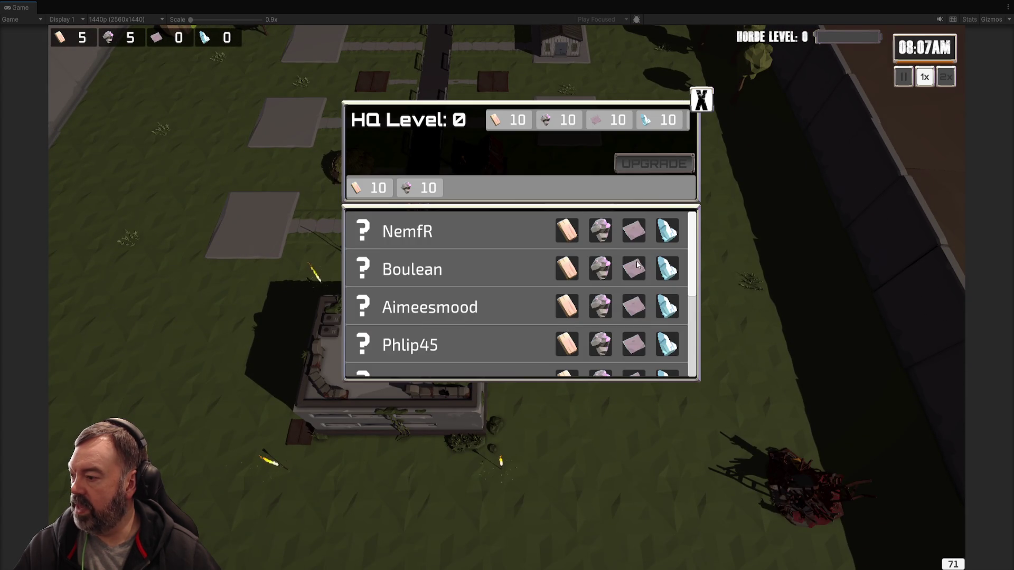
pyautogui.scroll(-3, 651, 303)
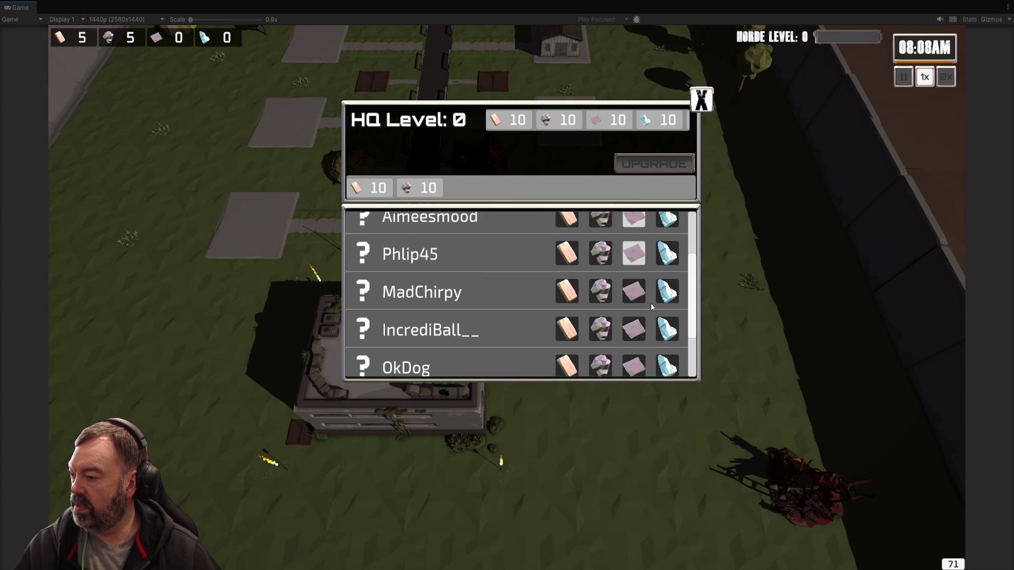
pyautogui.scroll(-2, 668, 358)
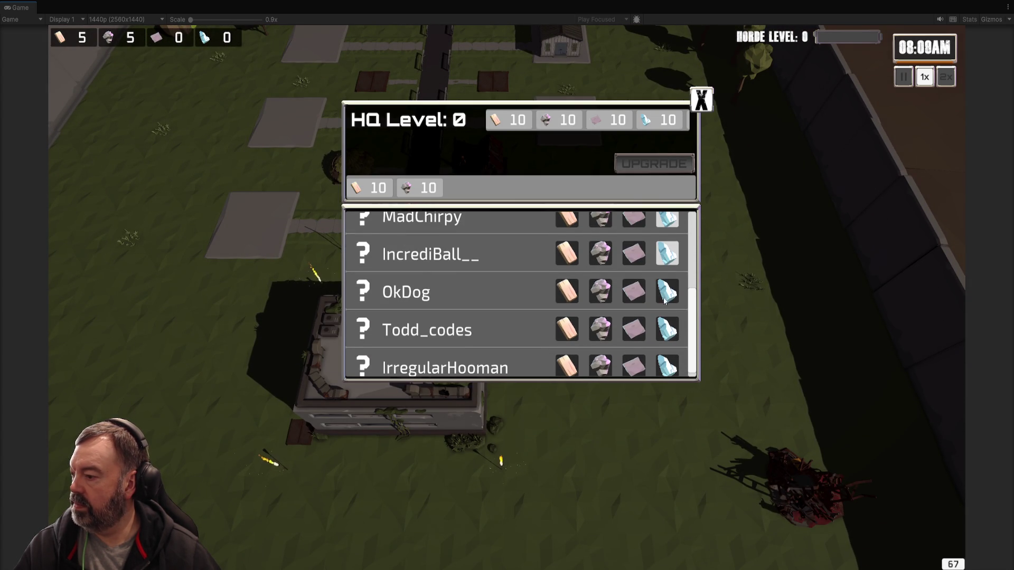
pyautogui.scroll(-1, 667, 355)
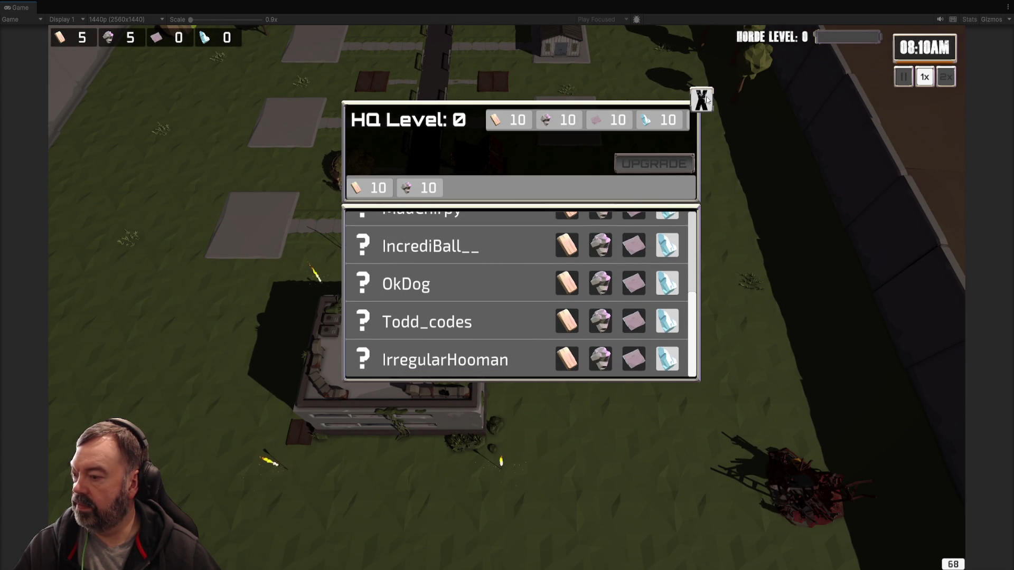
pyautogui.click(706, 99)
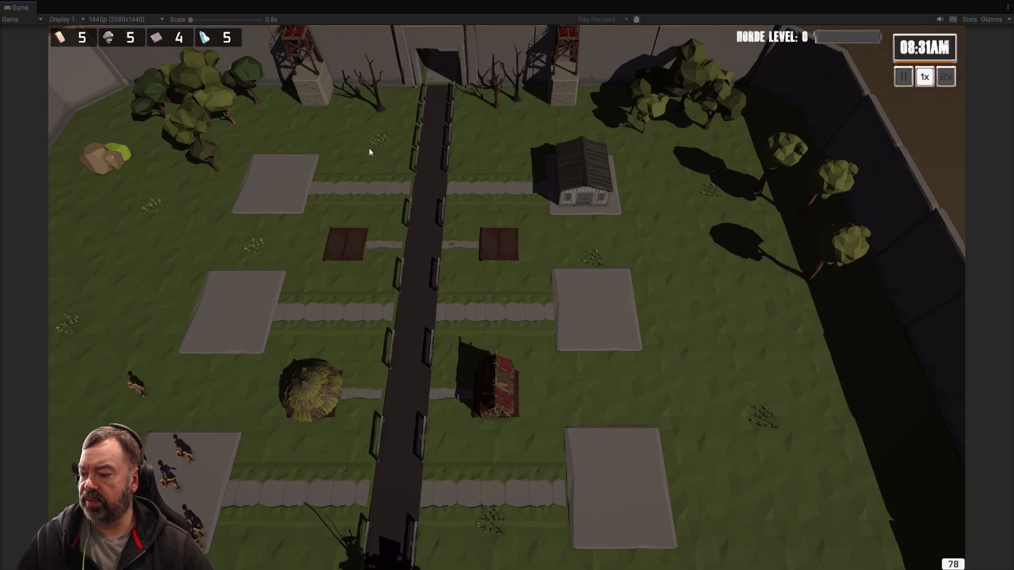
# Open the Barracks hero selection and close it again.
pyautogui.scroll(3, 504, 185)
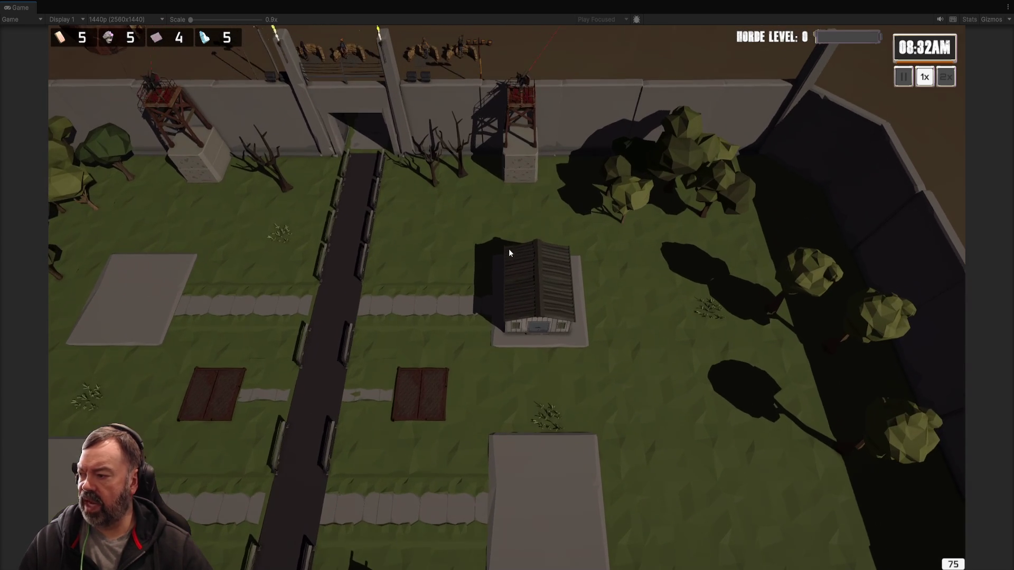
pyautogui.scroll(-3, 560, 259)
pyautogui.click(572, 326)
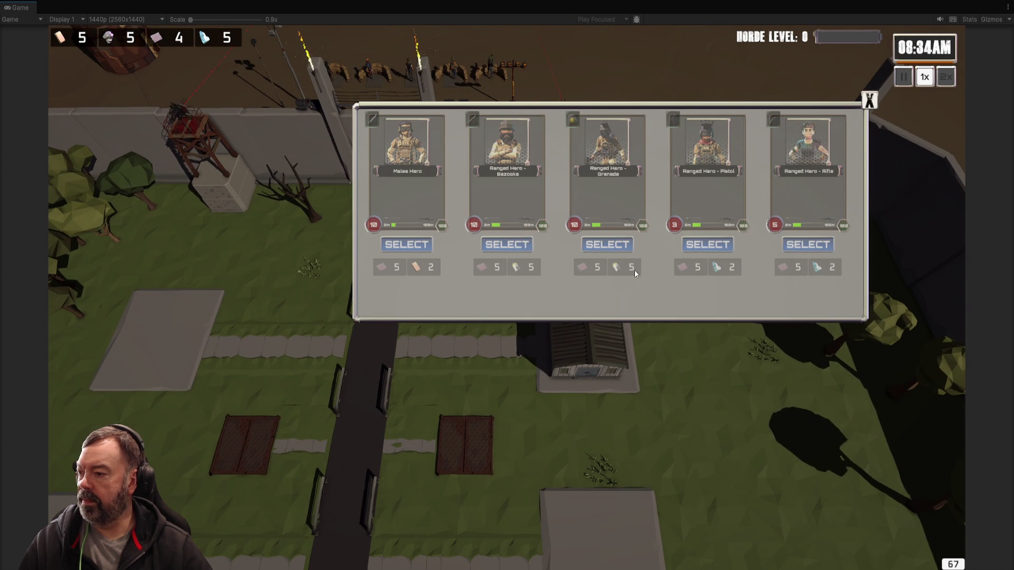
pyautogui.click(875, 105)
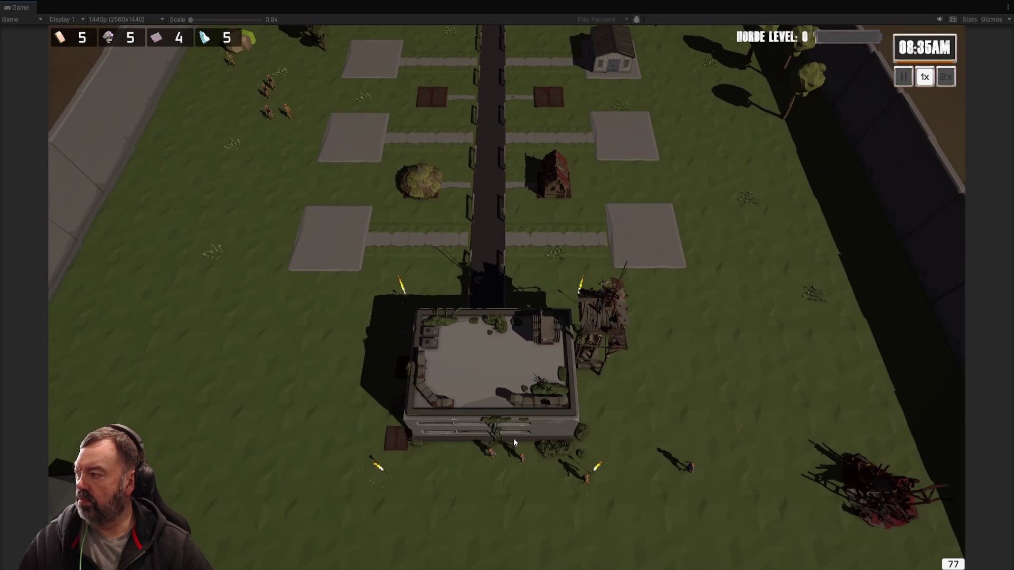
# Review the HQ panel, then close it.
pyautogui.click(514, 439)
pyautogui.scroll(2, 628, 293)
pyautogui.scroll(-2, 632, 293)
pyautogui.scroll(3, 632, 293)
pyautogui.scroll(-1, 631, 290)
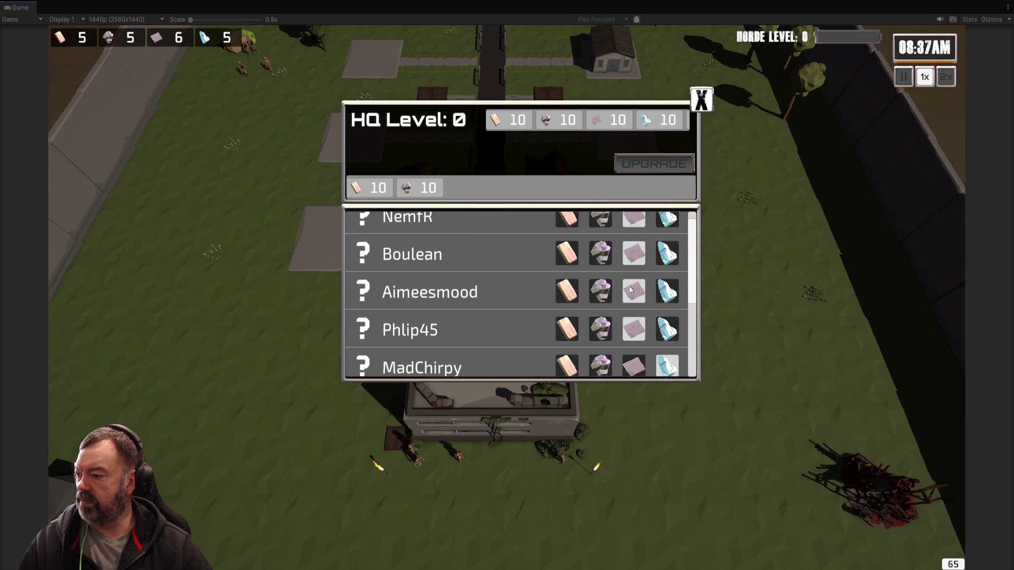
pyautogui.scroll(-3, 632, 291)
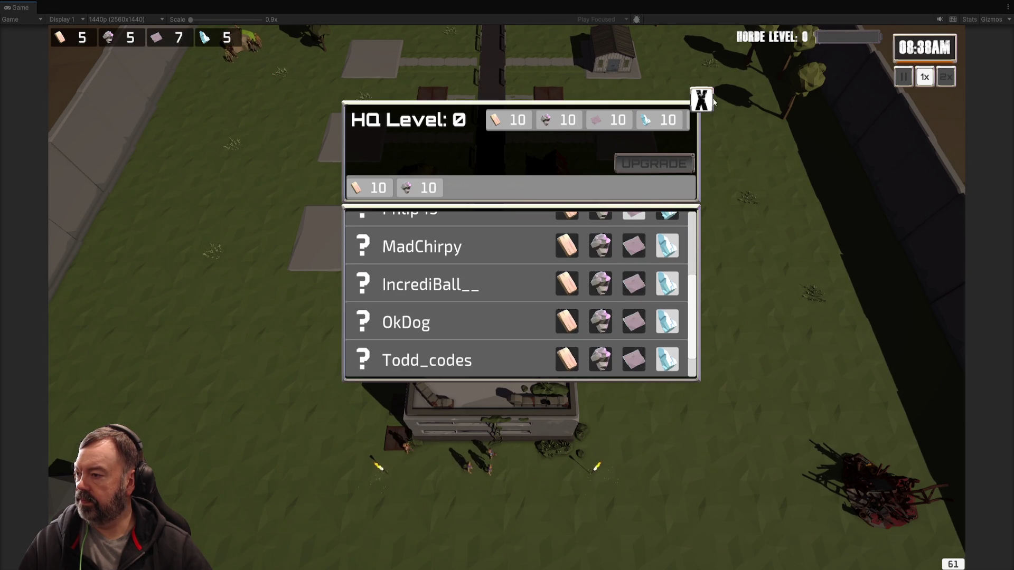
pyautogui.click(701, 100)
# Recruit a Ranged Hero - Pistol from the Barracks and send it to a spot on the road.
pyautogui.press('w')
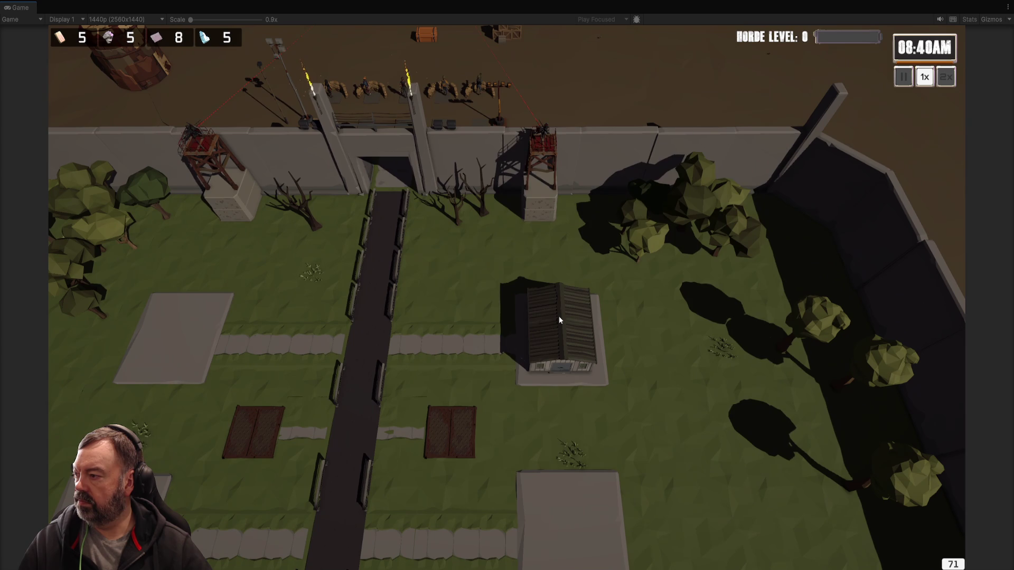
pyautogui.click(559, 316)
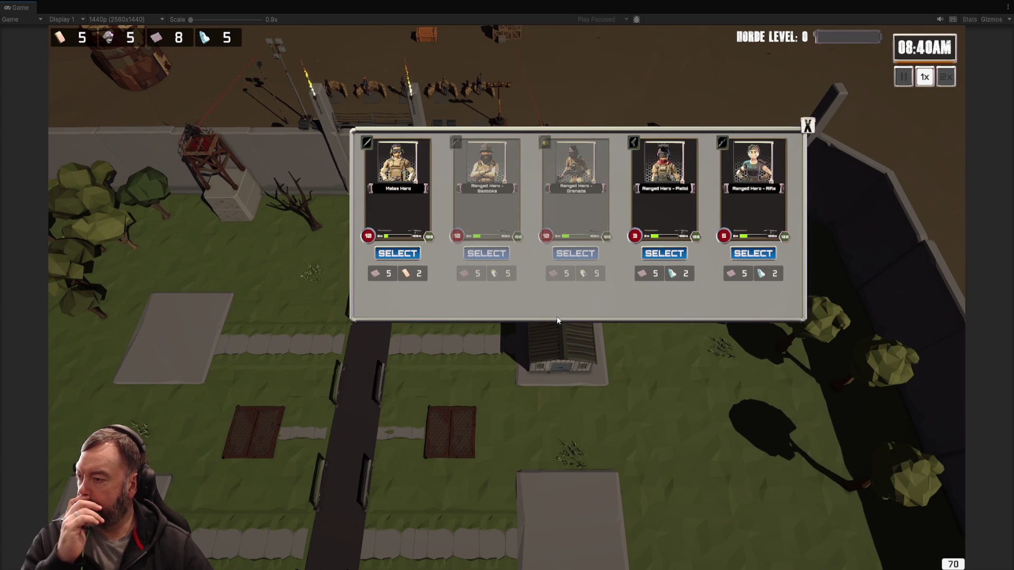
pyautogui.scroll(3, 530, 299)
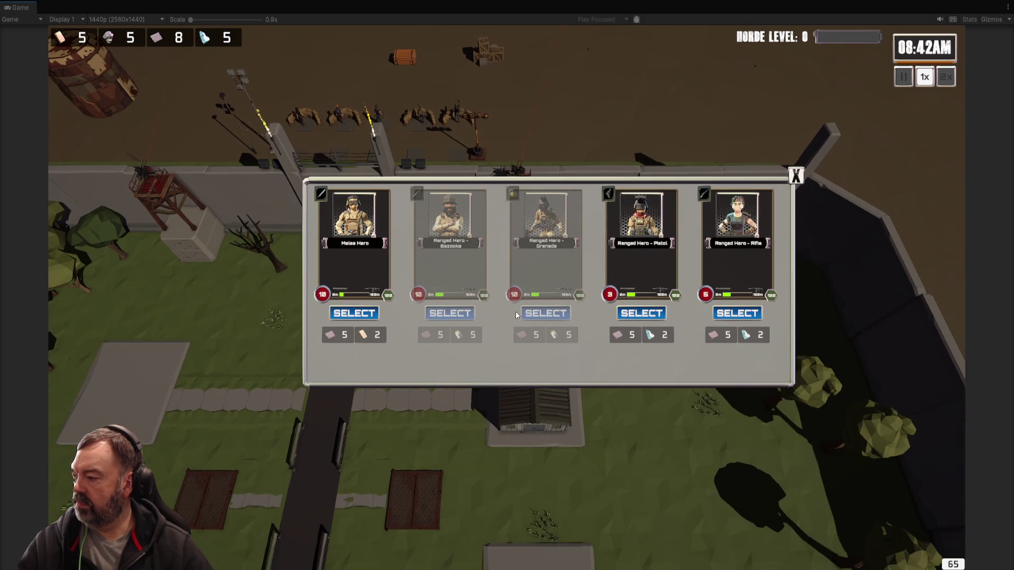
pyautogui.scroll(2, 531, 311)
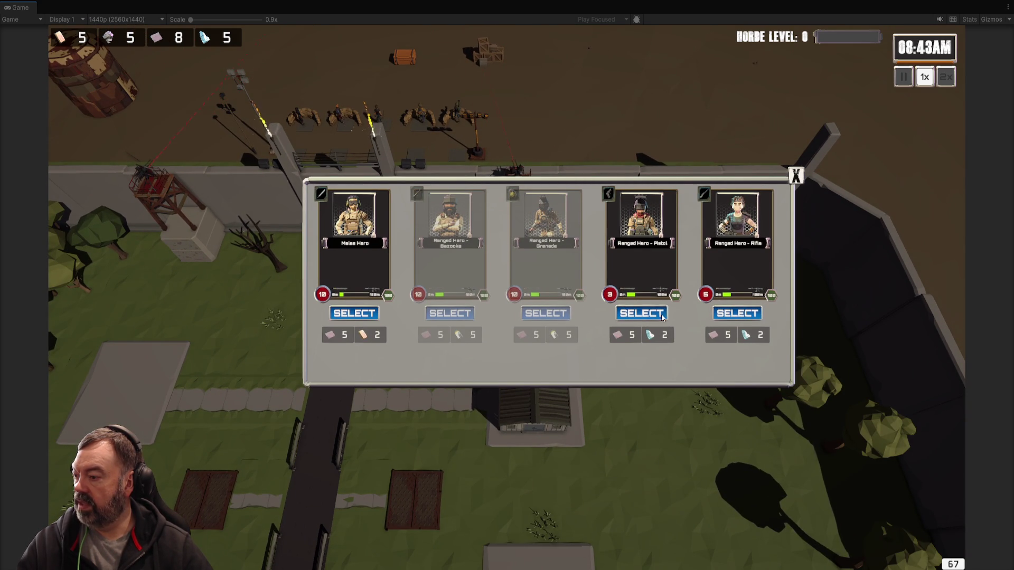
pyautogui.click(649, 315)
pyautogui.click(795, 176)
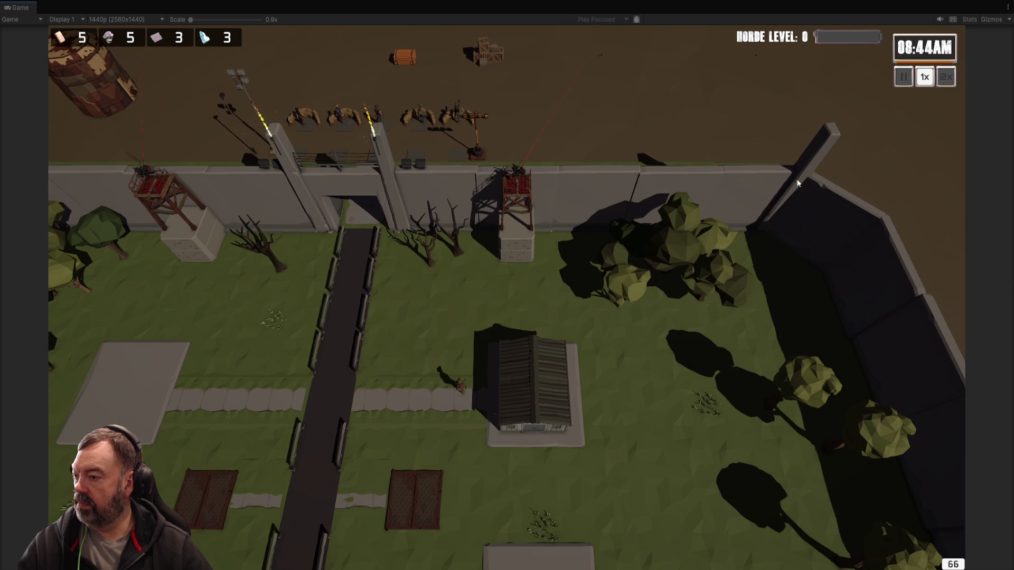
pyautogui.click(362, 249)
pyautogui.scroll(2, 375, 302)
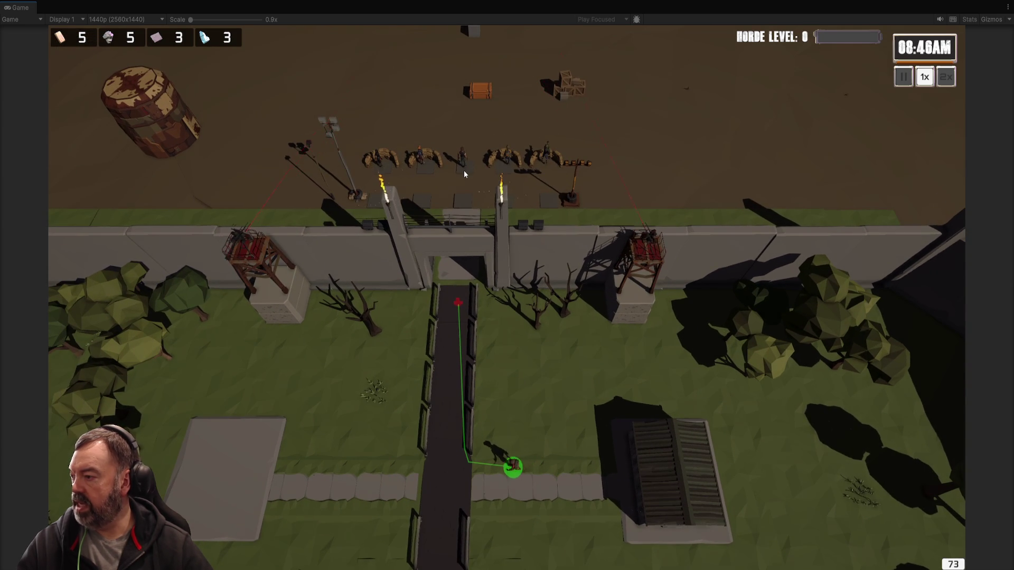
# Move the hero among the sandbags and order all five soldiers to the centre gap.
pyautogui.scroll(1, 463, 170)
pyautogui.click(515, 207)
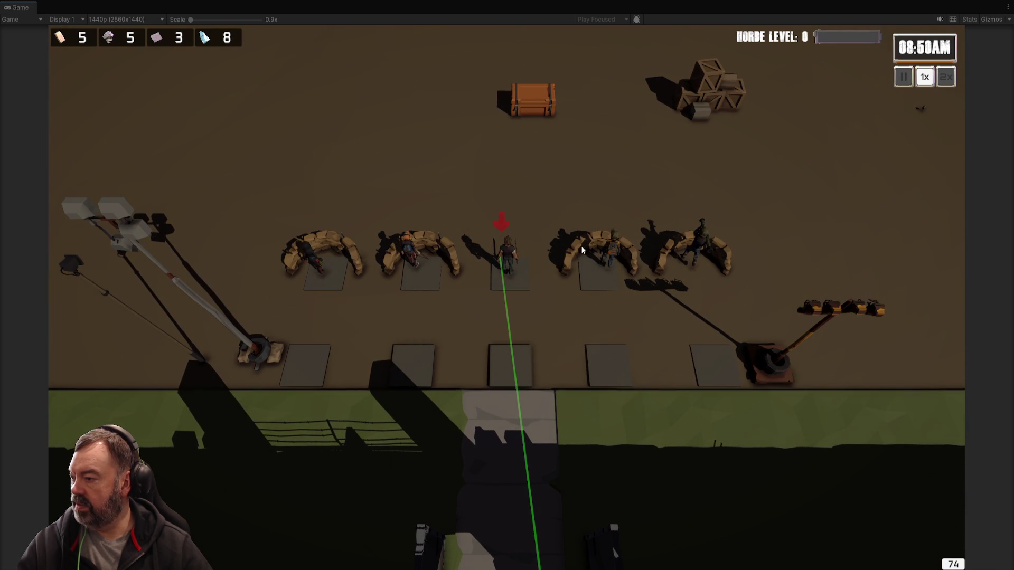
pyautogui.moveTo(287, 133)
pyautogui.mouseDown()
pyautogui.moveTo(577, 265)
pyautogui.moveTo(762, 333)
pyautogui.mouseUp()
pyautogui.rightClick(486, 139)
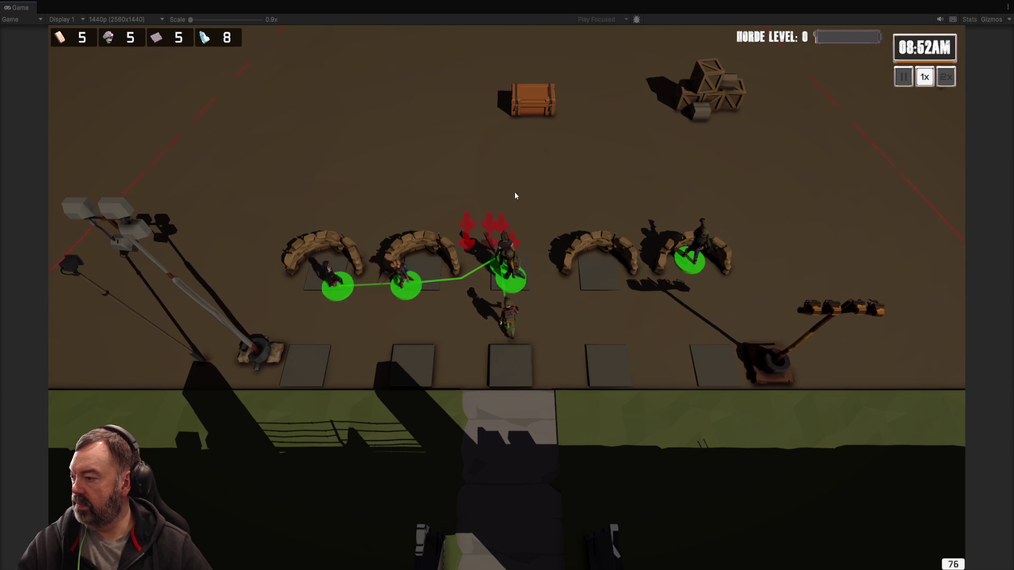
# Reposition individual units around the centre gap.
pyautogui.click(530, 272)
pyautogui.rightClick(547, 232)
pyautogui.click(508, 251)
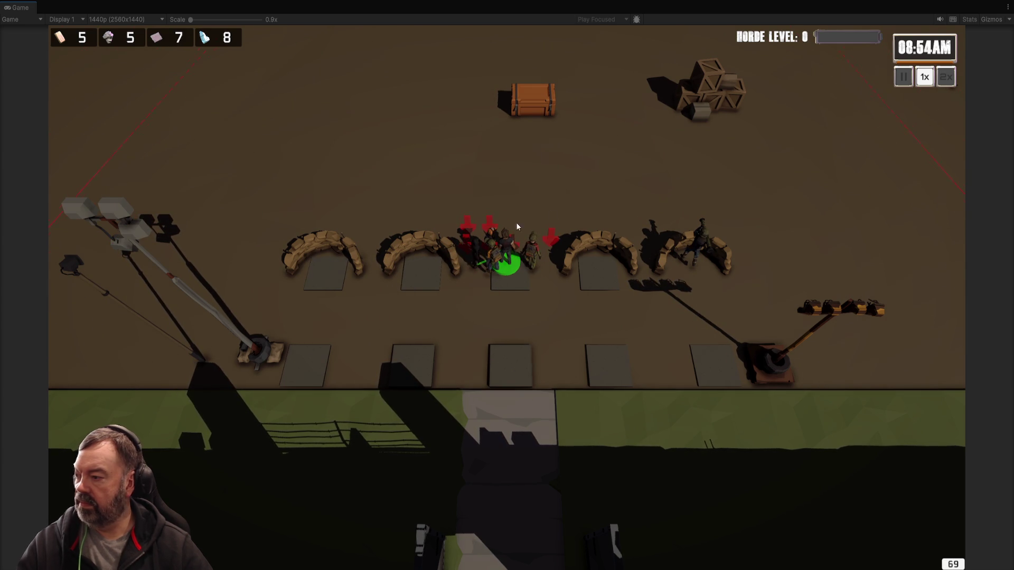
pyautogui.rightClick(424, 199)
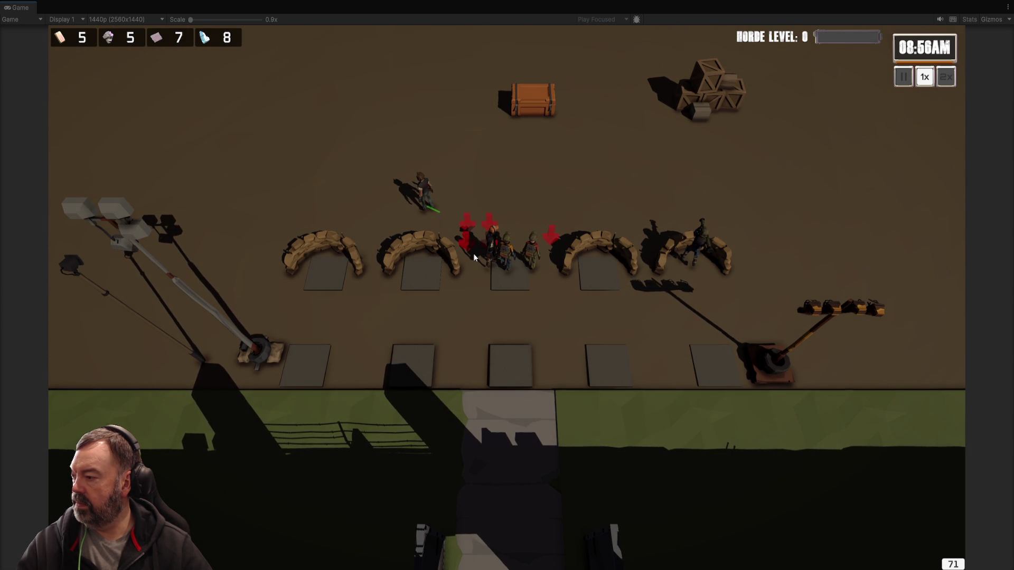
pyautogui.moveTo(528, 255); pyautogui.dragTo(523, 252)
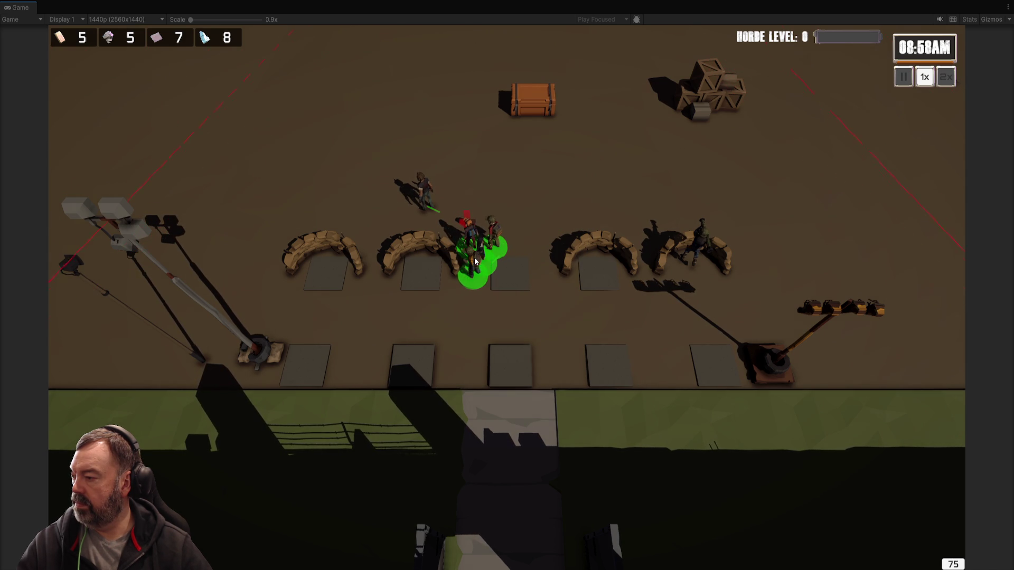
# Check the heroes' stats, including the Melee Hero, then send a hero to attack the nearby zombie.
pyautogui.click(493, 231)
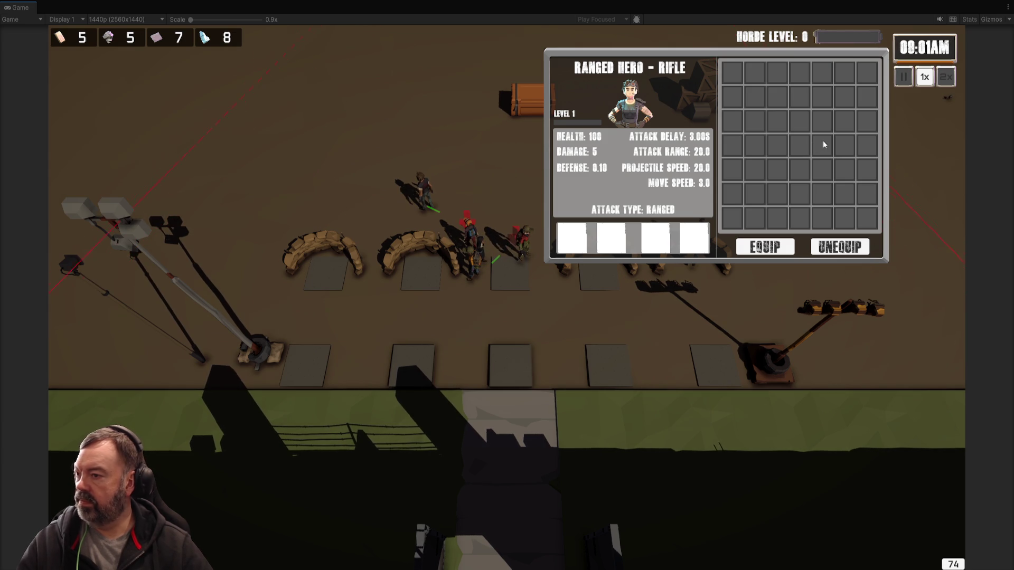
pyautogui.scroll(2, 515, 259)
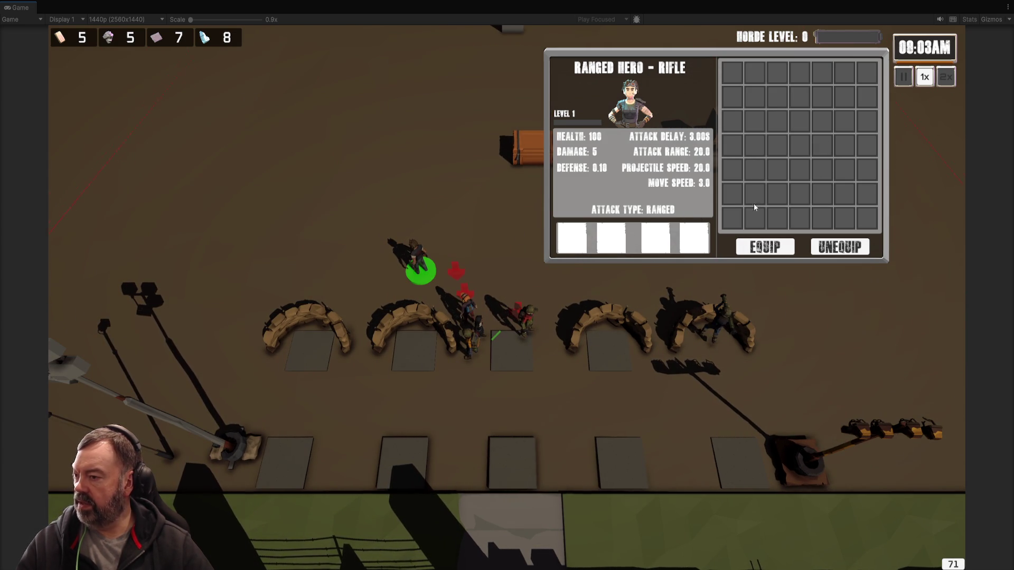
pyautogui.click(448, 270)
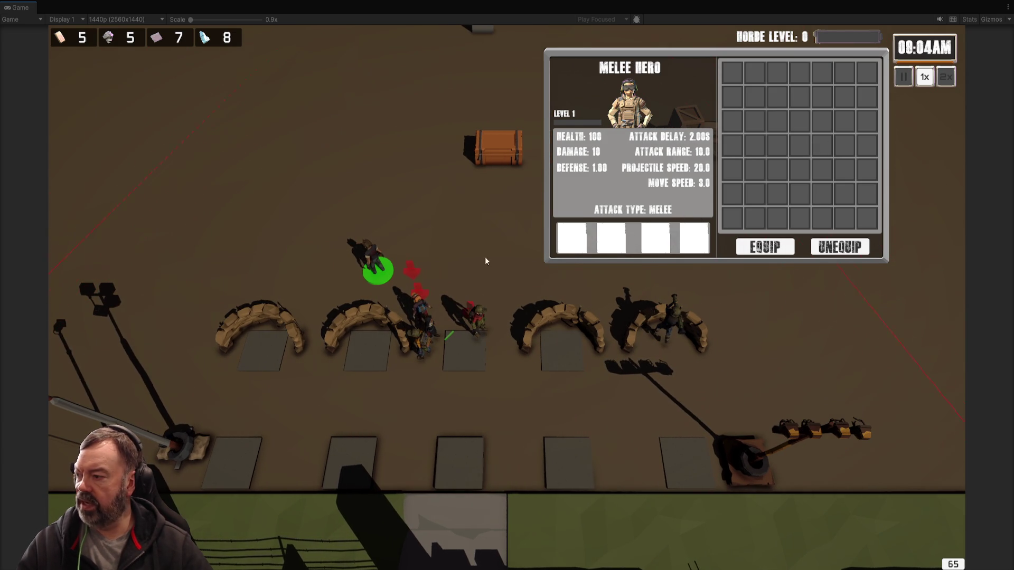
pyautogui.click(378, 263)
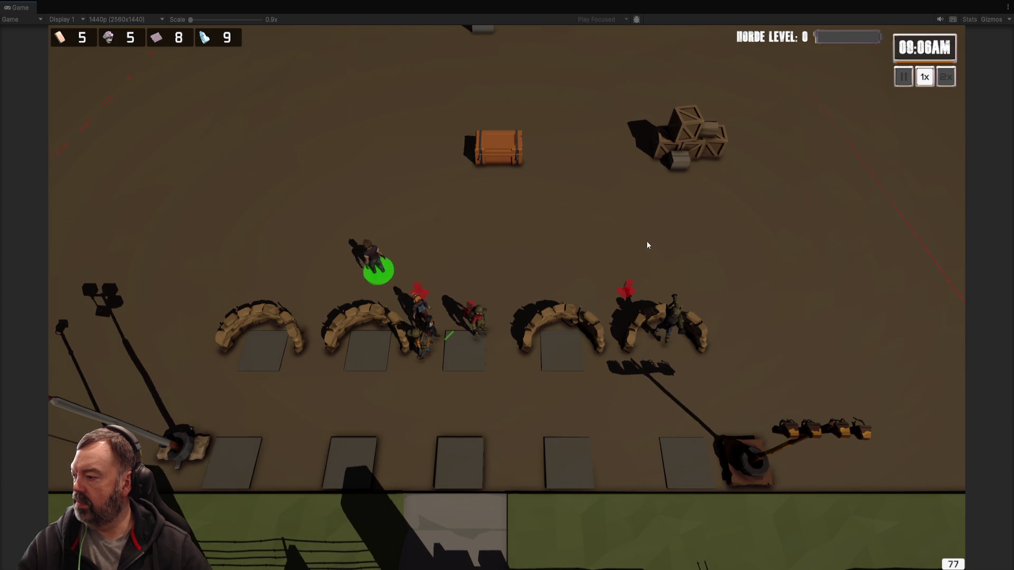
pyautogui.rightClick(642, 293)
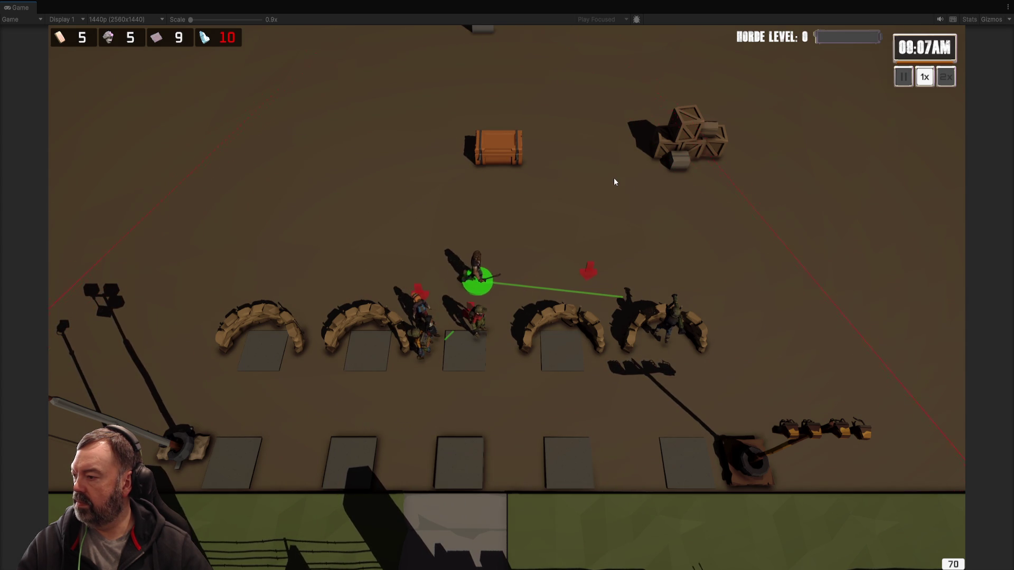
pyautogui.scroll(-3, 673, 214)
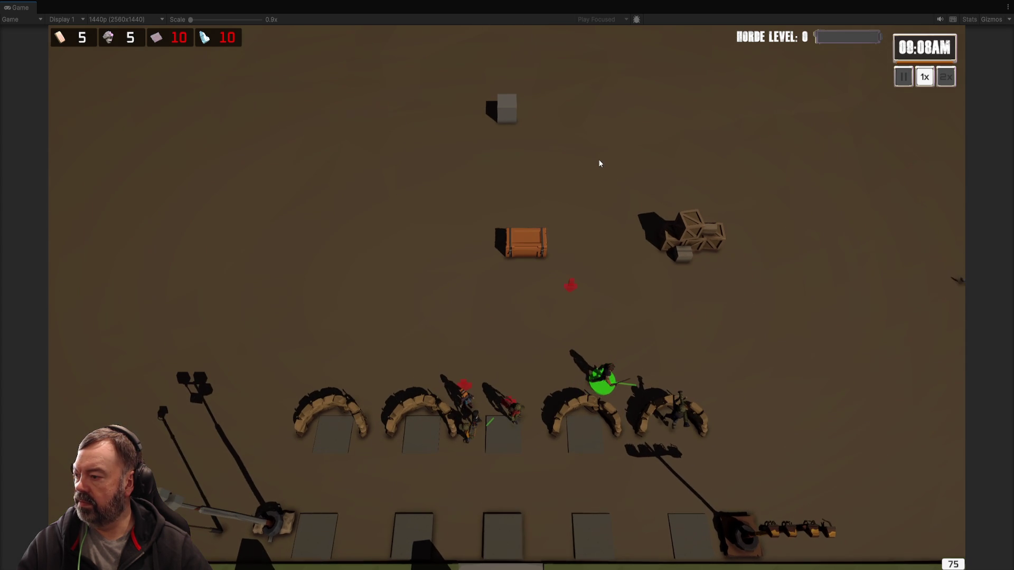
pyautogui.scroll(-10, 430, 200)
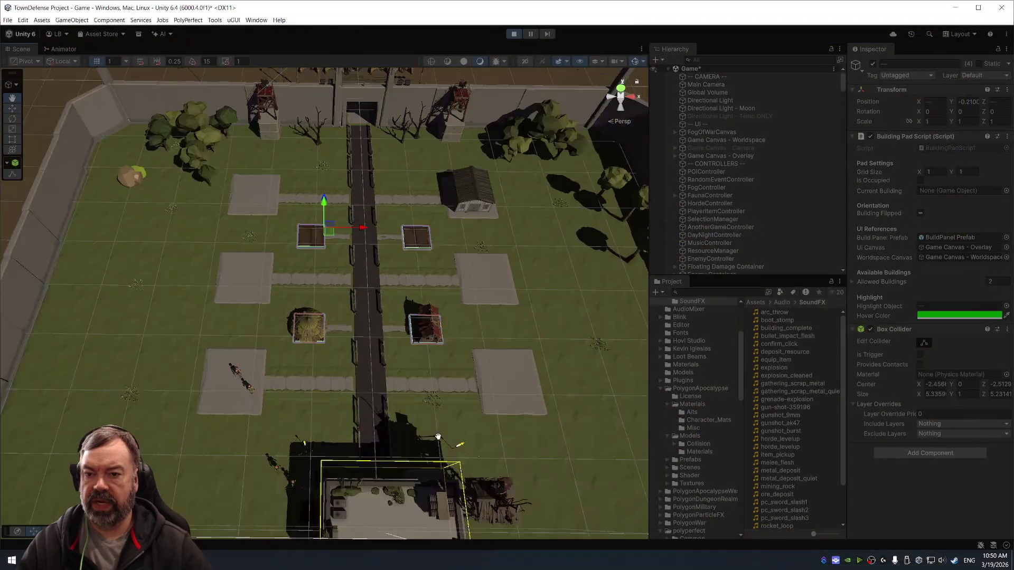
# Orbit the scene to a lower angle and frame the loot crate.
pyautogui.scroll(5, 431, 200)
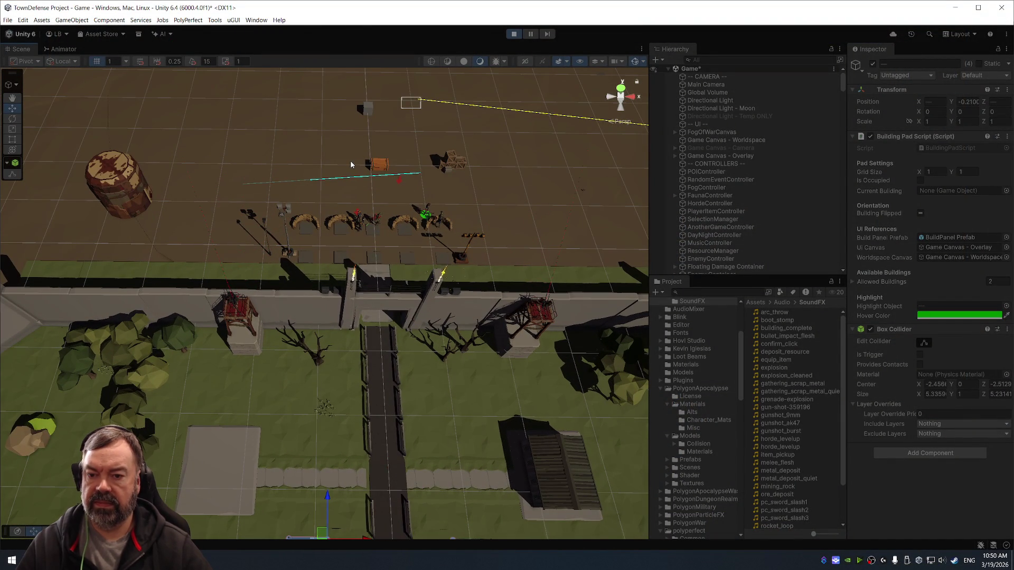
pyautogui.scroll(-3, 370, 151)
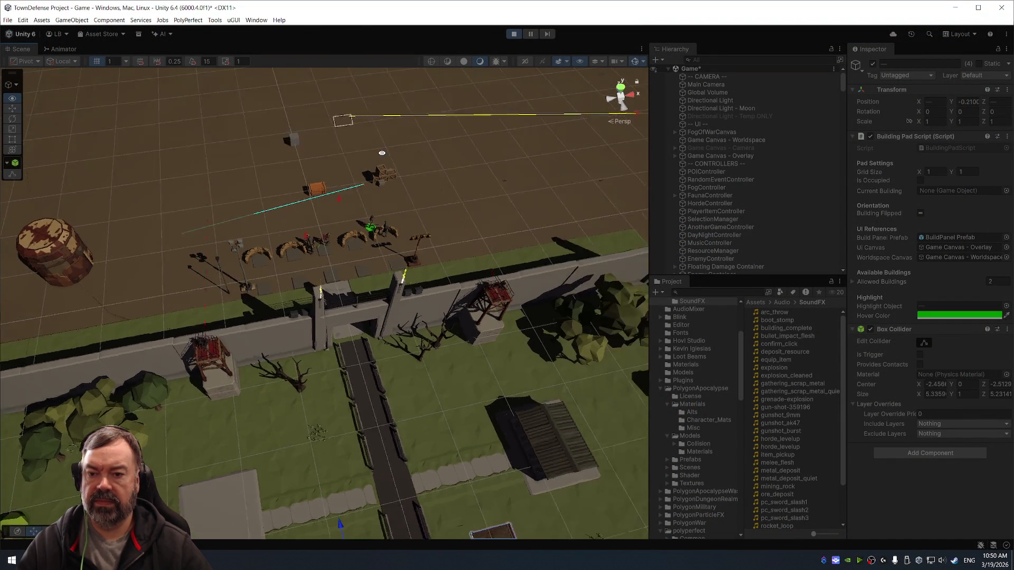
pyautogui.hotkey('shift', 'space')
pyautogui.scroll(2, 664, 366)
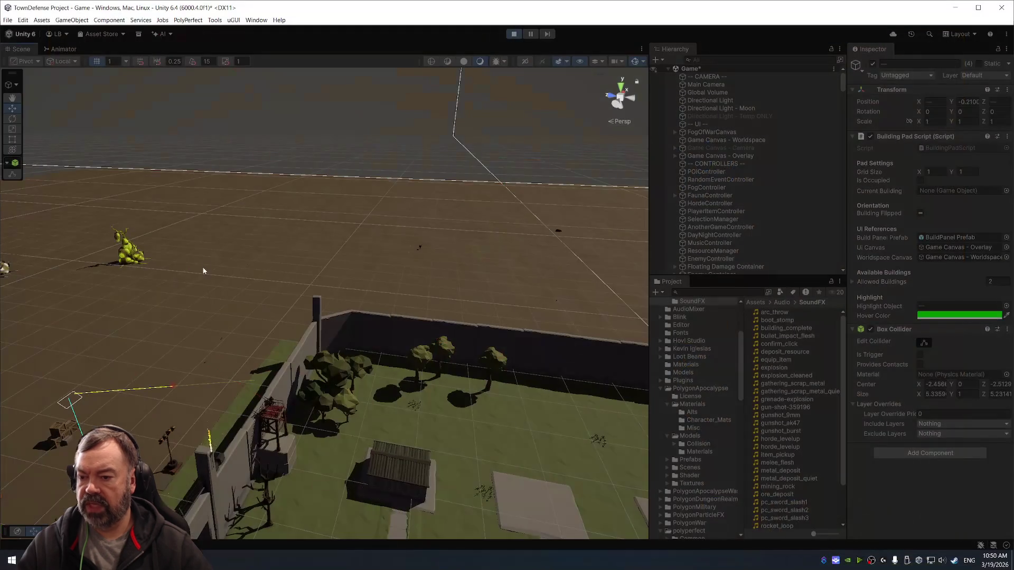
pyautogui.moveTo(206, 272)
pyautogui.mouseDown()
pyautogui.moveTo(418, 217)
pyautogui.moveTo(482, 168)
pyautogui.mouseUp()
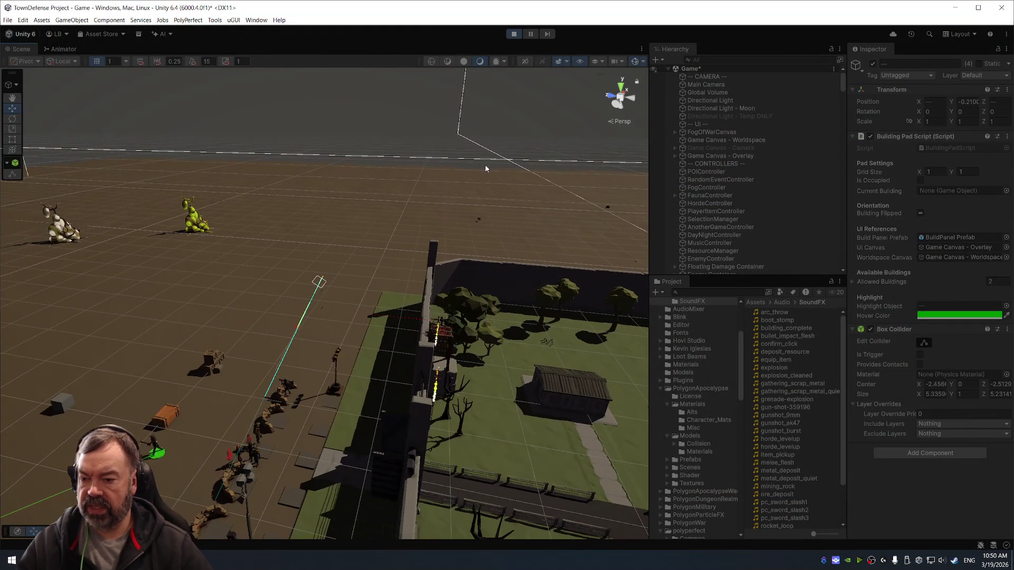
pyautogui.click(175, 409)
pyautogui.press('f')
pyautogui.scroll(-5, 238, 315)
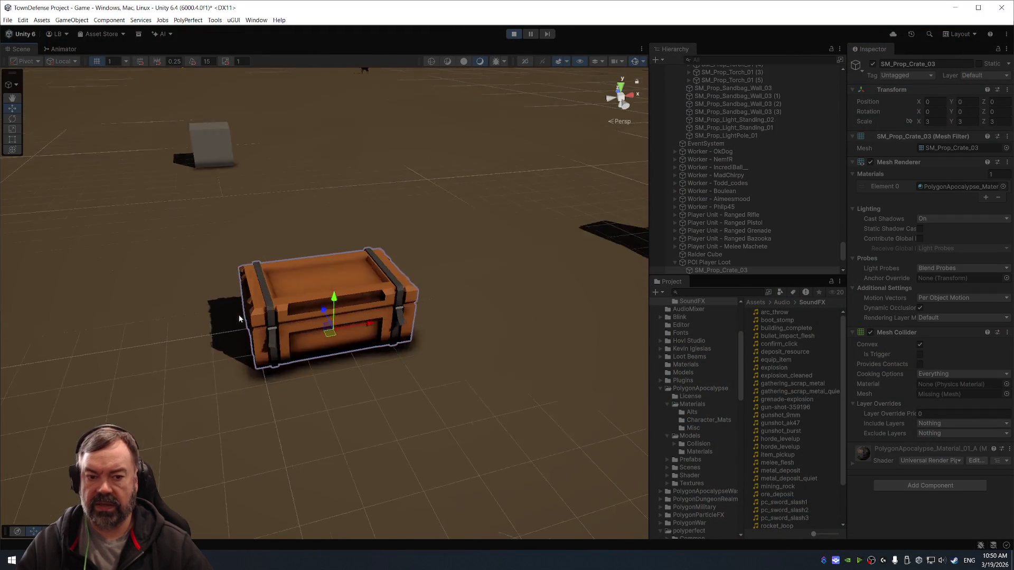
# Stop play mode, restart it, and exit back to the editor.
pyautogui.click(514, 33)
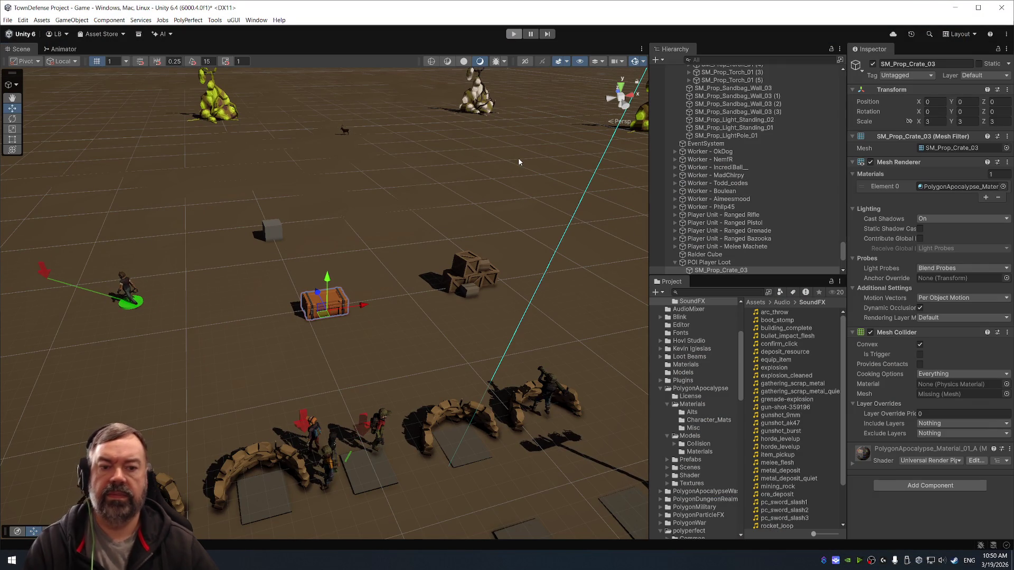
pyautogui.hotkey('ctrl', 'p')
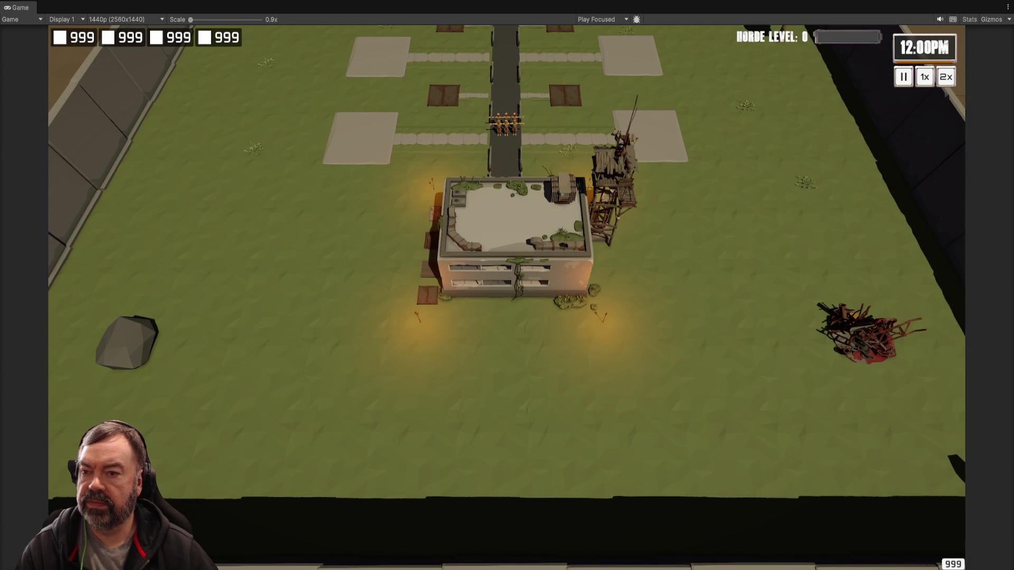
pyautogui.hotkey('ctrl', 'p')
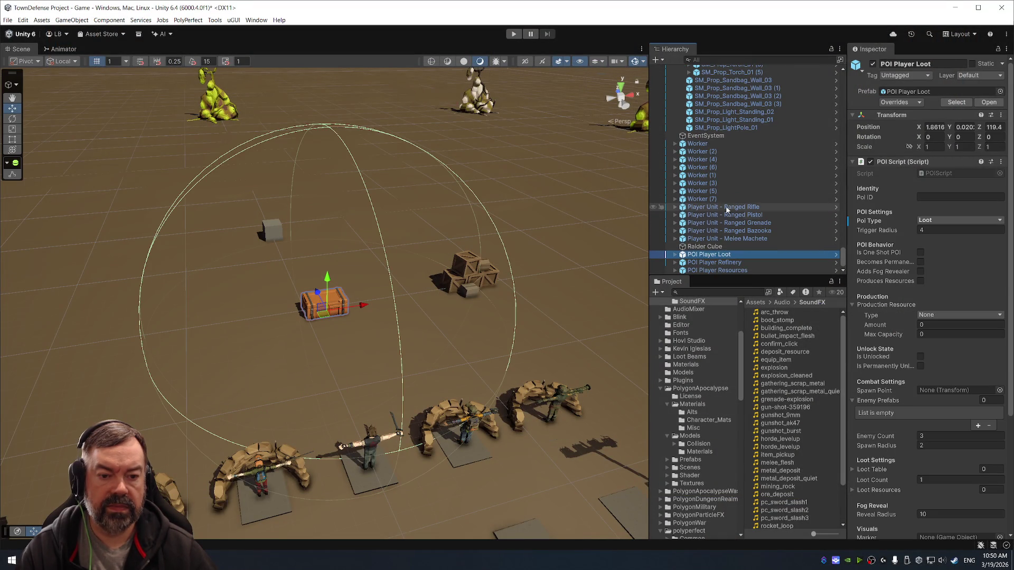
# Select POI Player Loot, Refinery and Resources together and deactivate them.
pyautogui.click(722, 246)
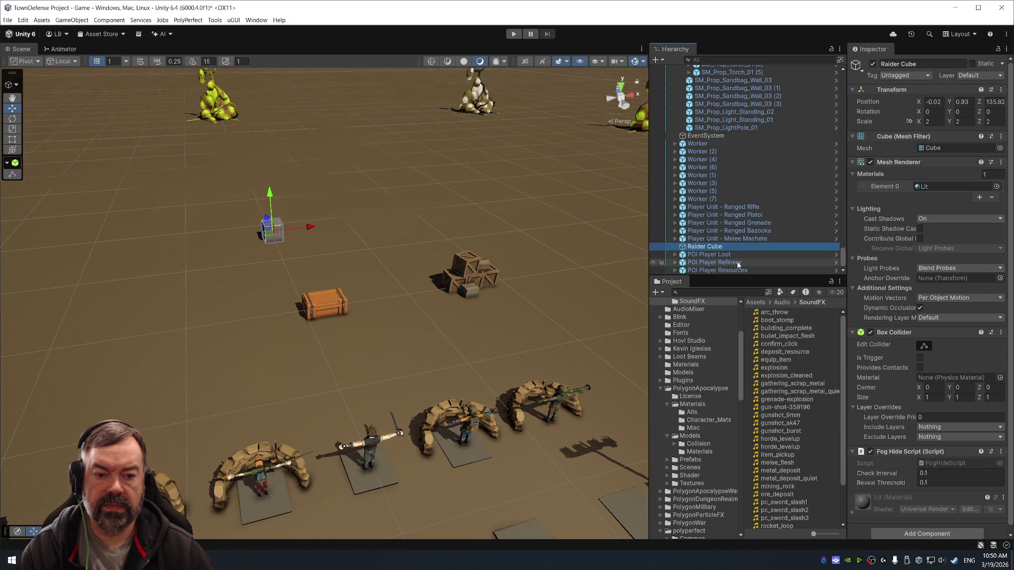
pyautogui.click(721, 255)
pyautogui.keyDown('shift'); pyautogui.click(718, 270); pyautogui.keyUp('shift')
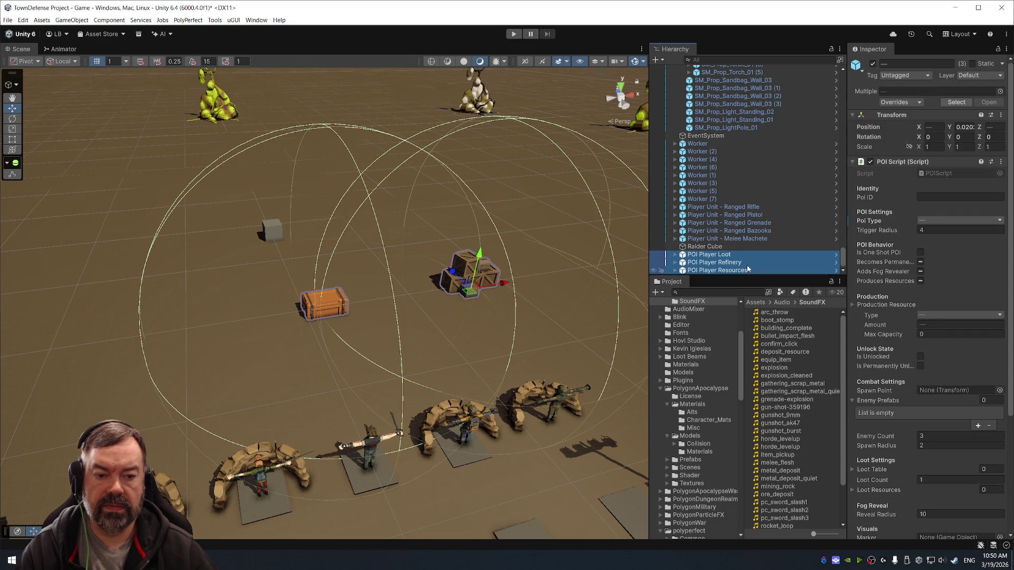
pyautogui.click(873, 63)
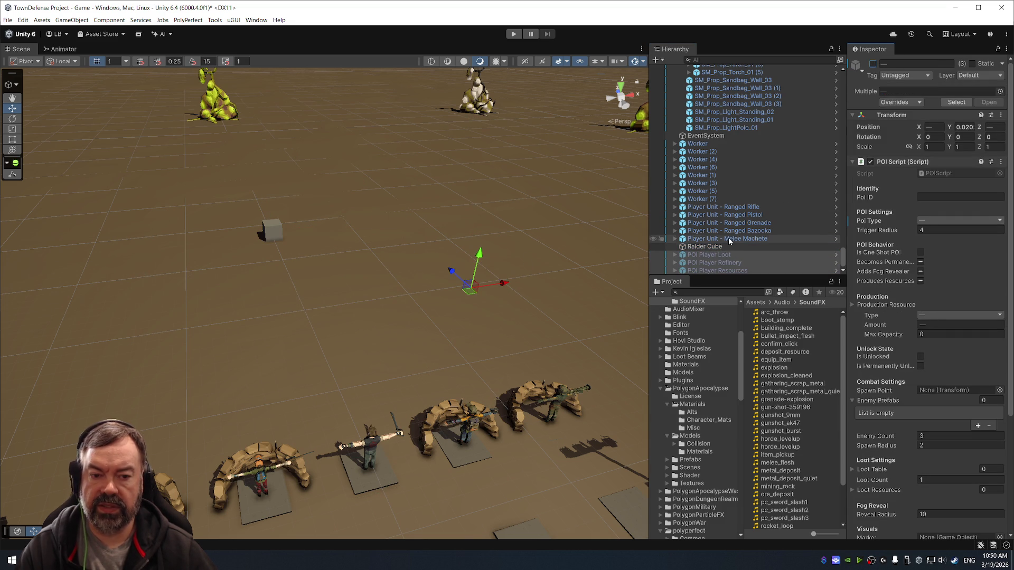
# Play-test without the POI objects and order a soldier beyond the wall forward.
pyautogui.click(514, 35)
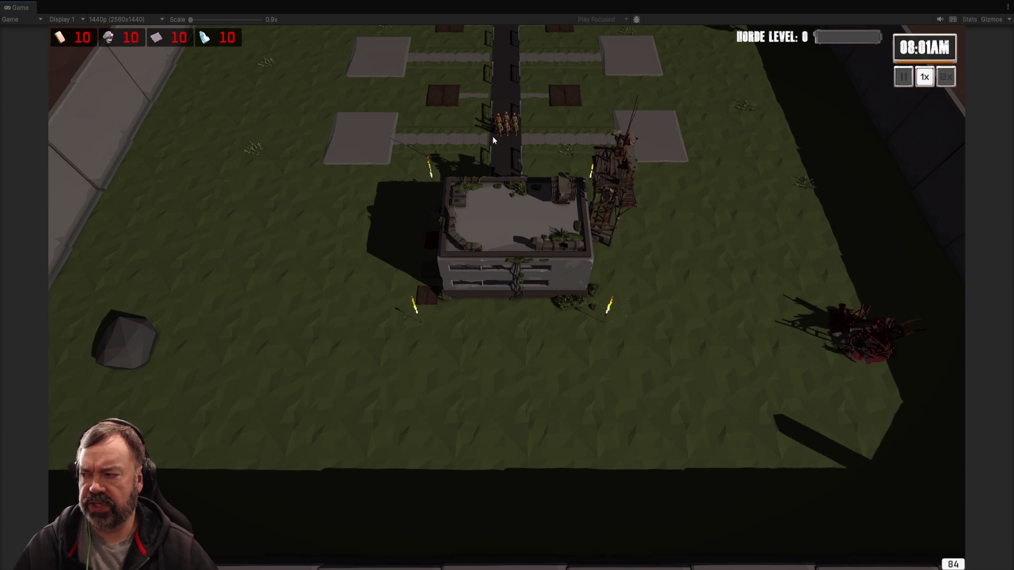
pyautogui.scroll(3, 547, 75)
pyautogui.press('w')
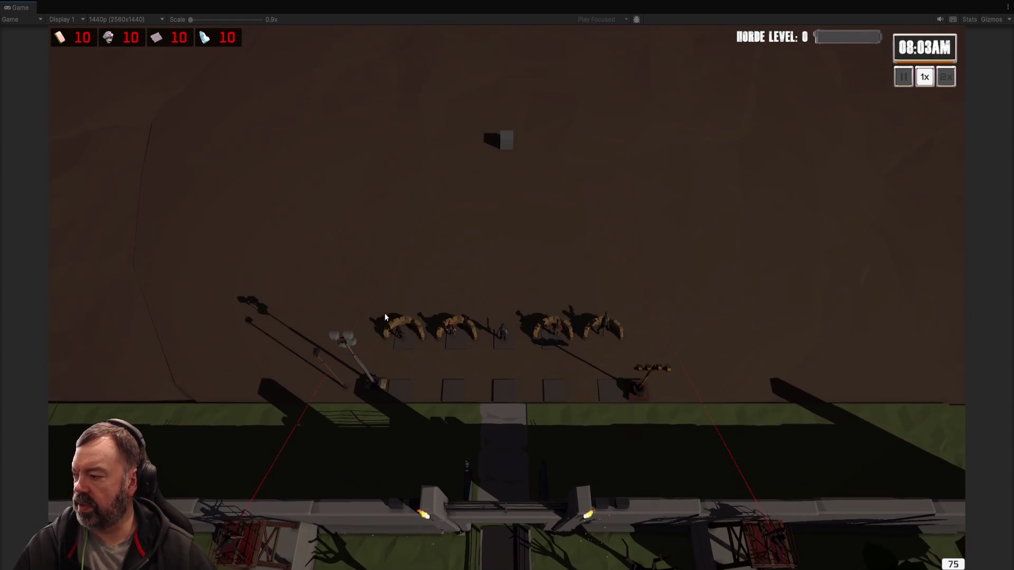
pyautogui.moveTo(354, 282); pyautogui.dragTo(420, 361)
pyautogui.rightClick(384, 241)
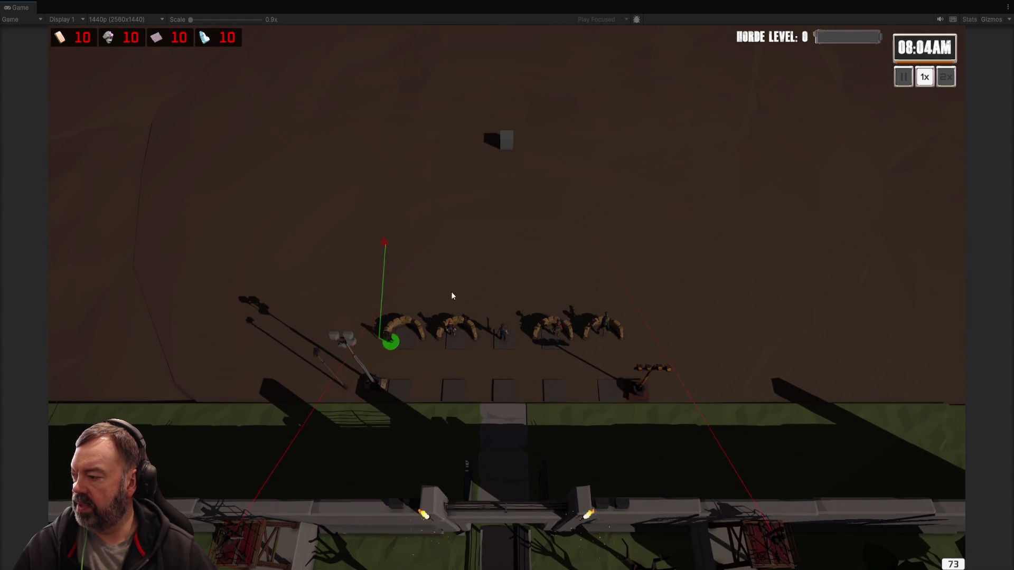
# Reposition the middle and right soldiers, then move all five as a group.
pyautogui.rightClick(527, 174)
pyautogui.rightClick(486, 186)
pyautogui.moveTo(531, 288); pyautogui.dragTo(568, 334)
pyautogui.rightClick(643, 222)
pyautogui.moveTo(329, 176)
pyautogui.mouseDown()
pyautogui.moveTo(375, 222)
pyautogui.moveTo(642, 389)
pyautogui.mouseUp()
pyautogui.rightClick(544, 222)
pyautogui.rightClick(476, 253)
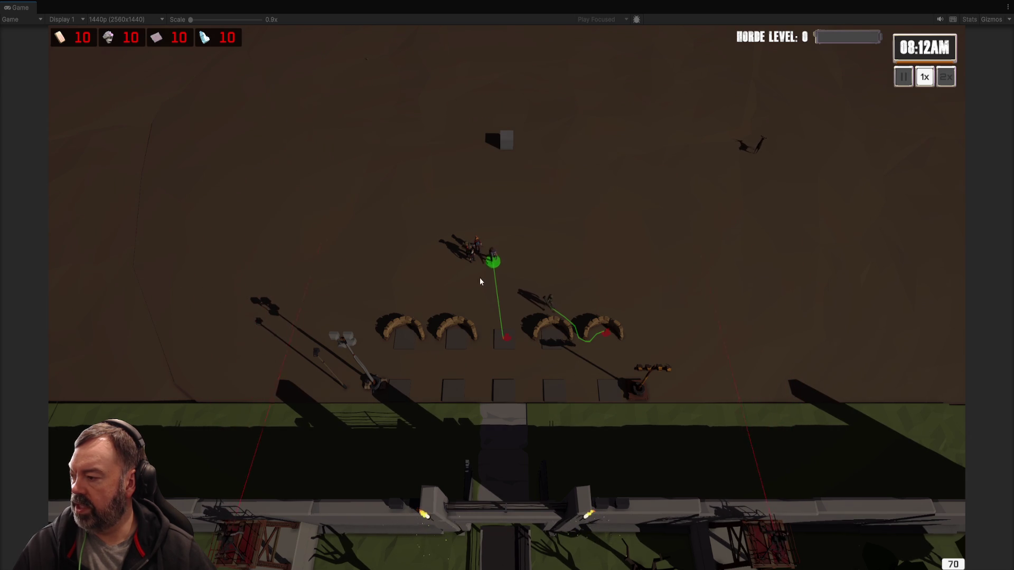
# Place soldiers on the left and middle-right sandbags, then stop play mode and bring up Unity Hub.
pyautogui.rightClick(454, 334)
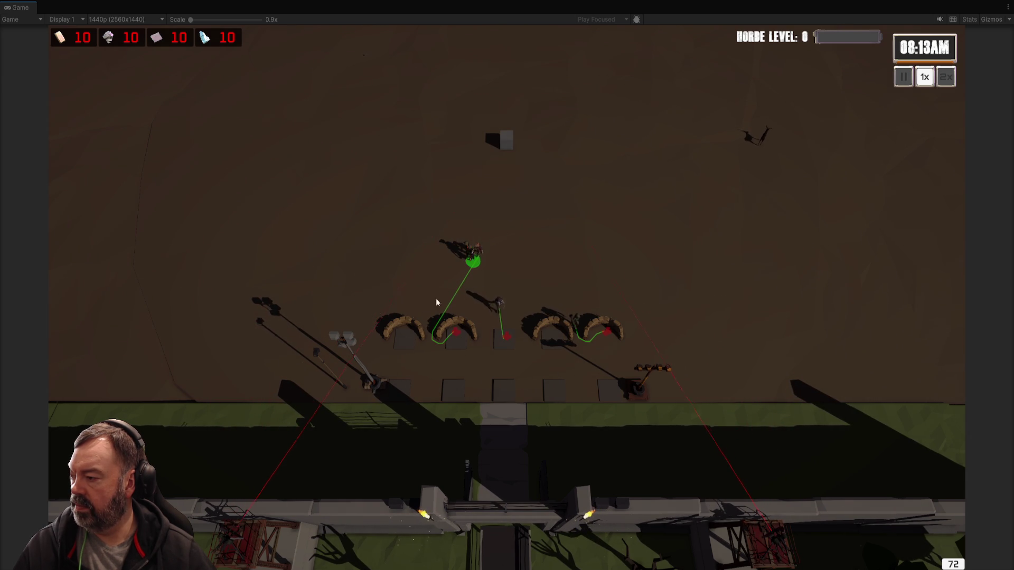
pyautogui.rightClick(406, 336)
pyautogui.click(467, 258)
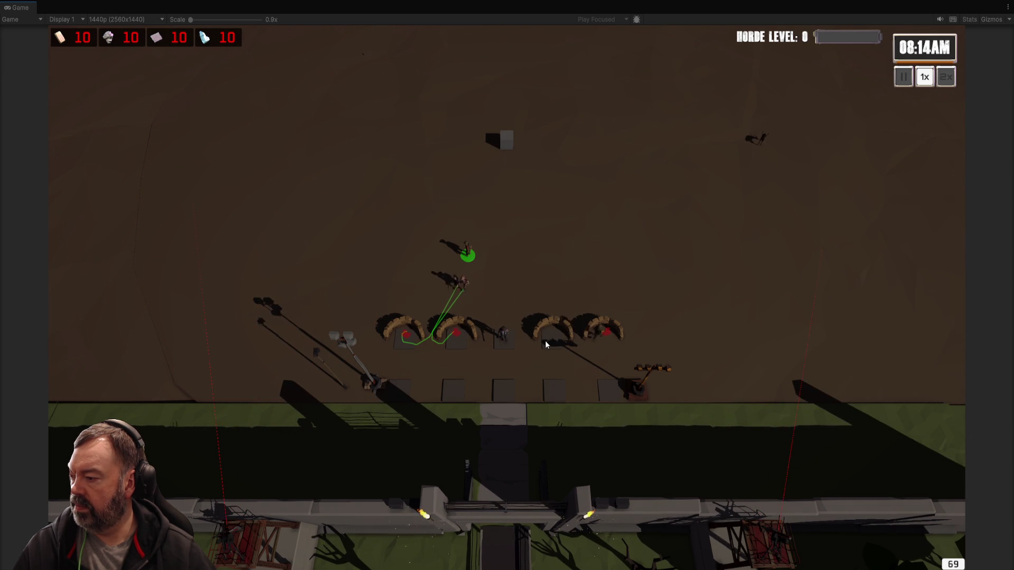
pyautogui.rightClick(553, 335)
pyautogui.scroll(-3, 624, 359)
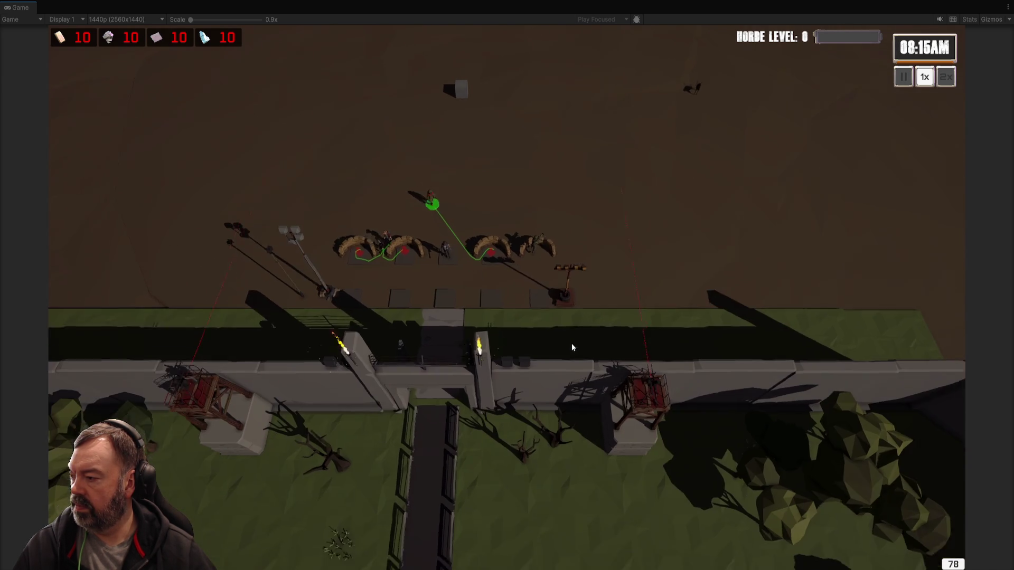
pyautogui.scroll(-3, 569, 344)
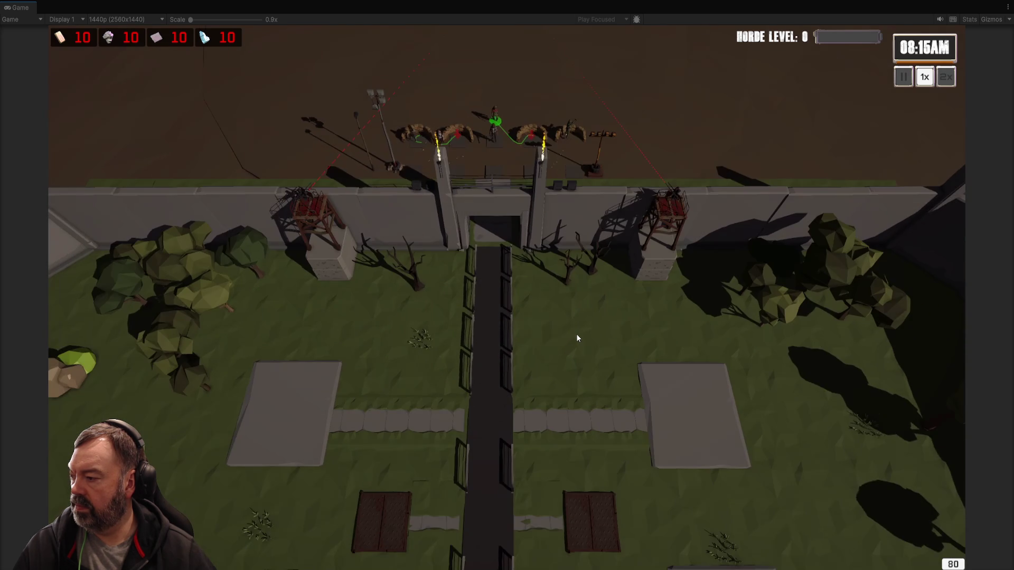
pyautogui.press('s')
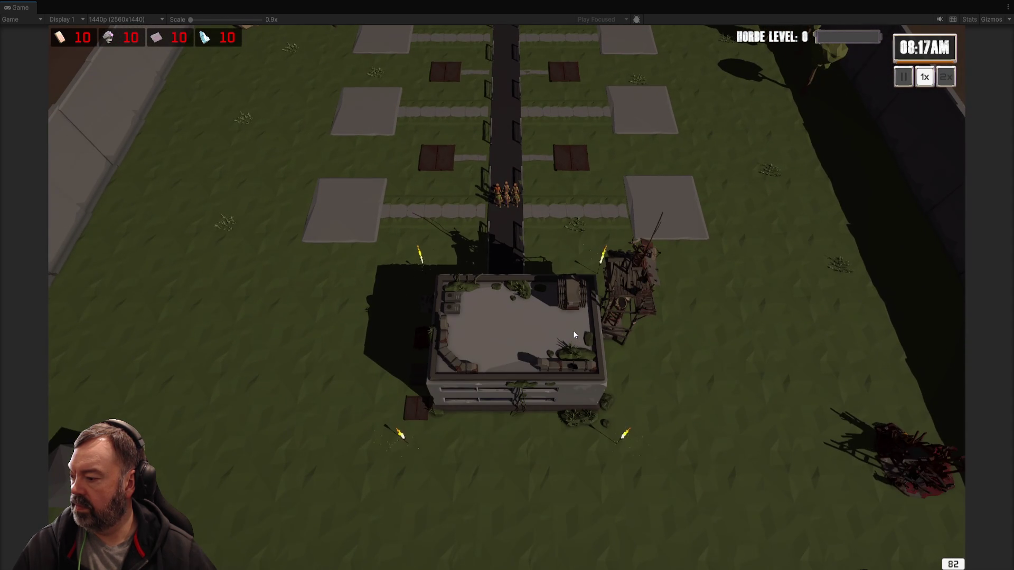
pyautogui.click(515, 34)
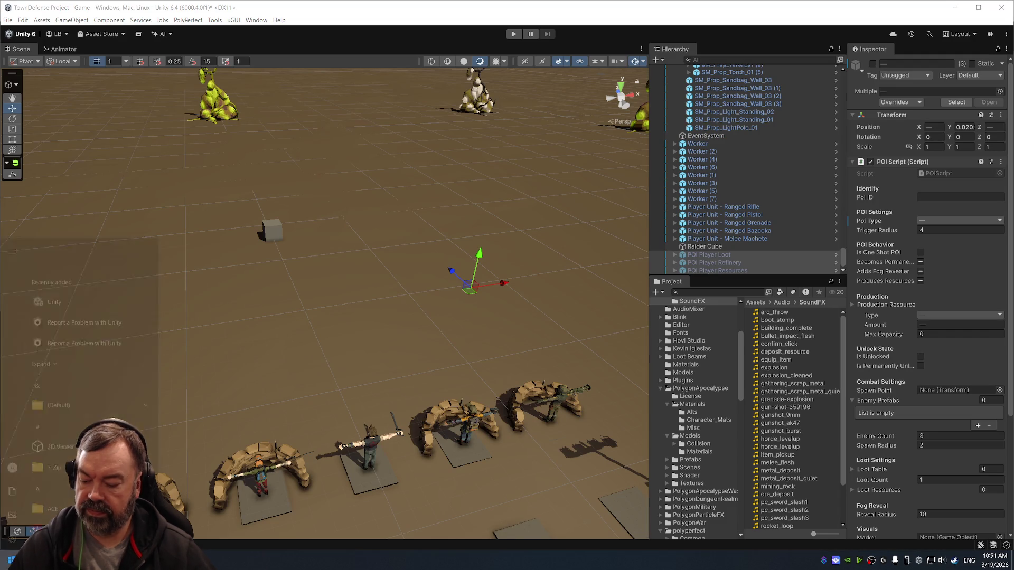
pyautogui.click(52, 511)
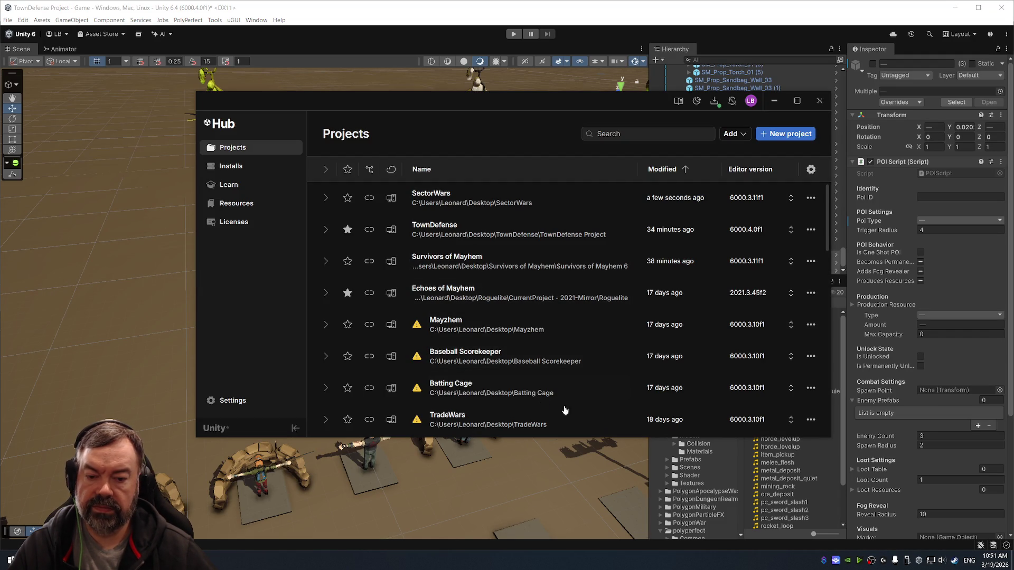
# Open TradeWars with editor 6000.3.11f1, confirming the version change and project upgrade.
pyautogui.click(765, 419)
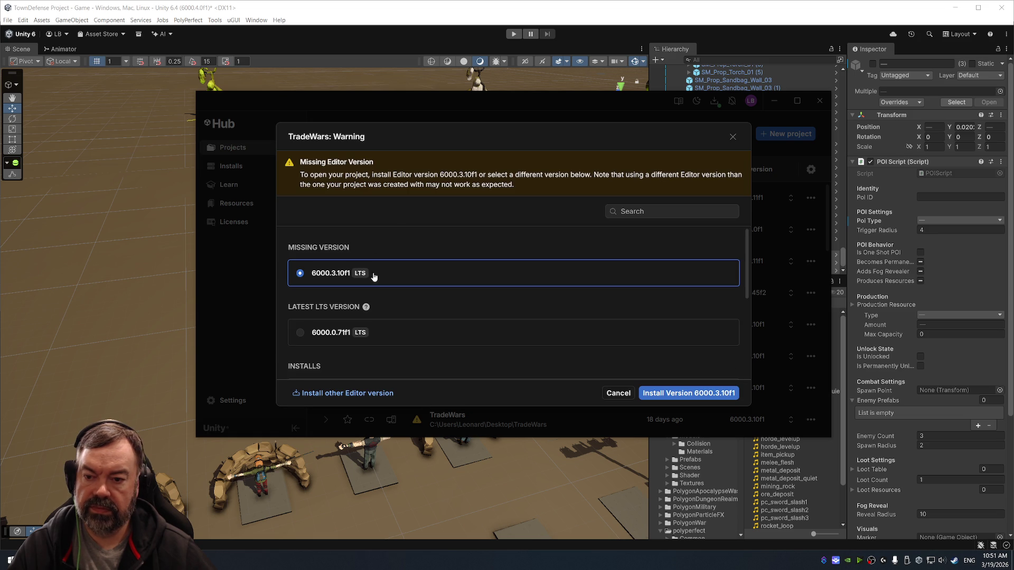
pyautogui.scroll(-3, 408, 330)
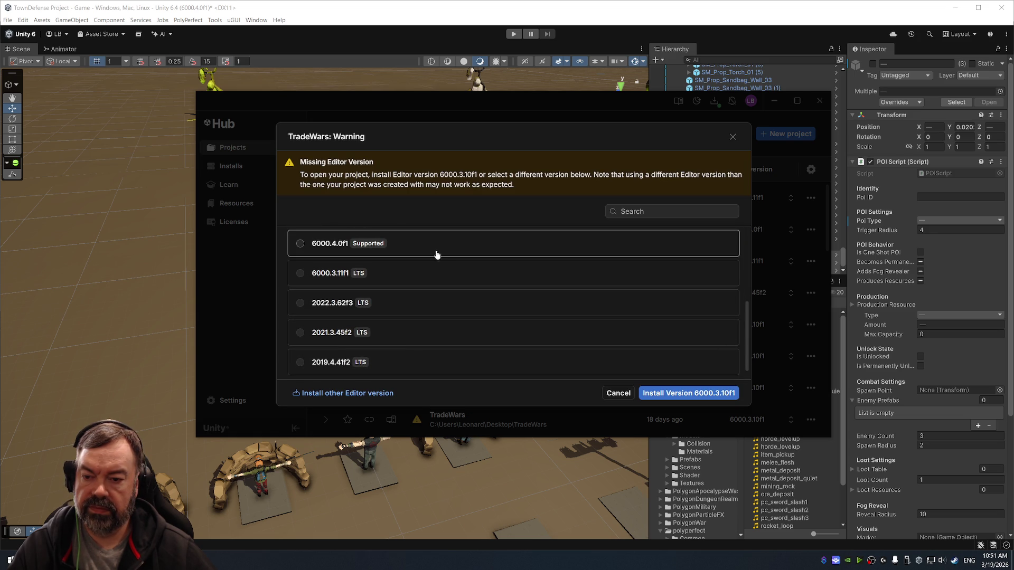
pyautogui.click(442, 278)
pyautogui.click(691, 392)
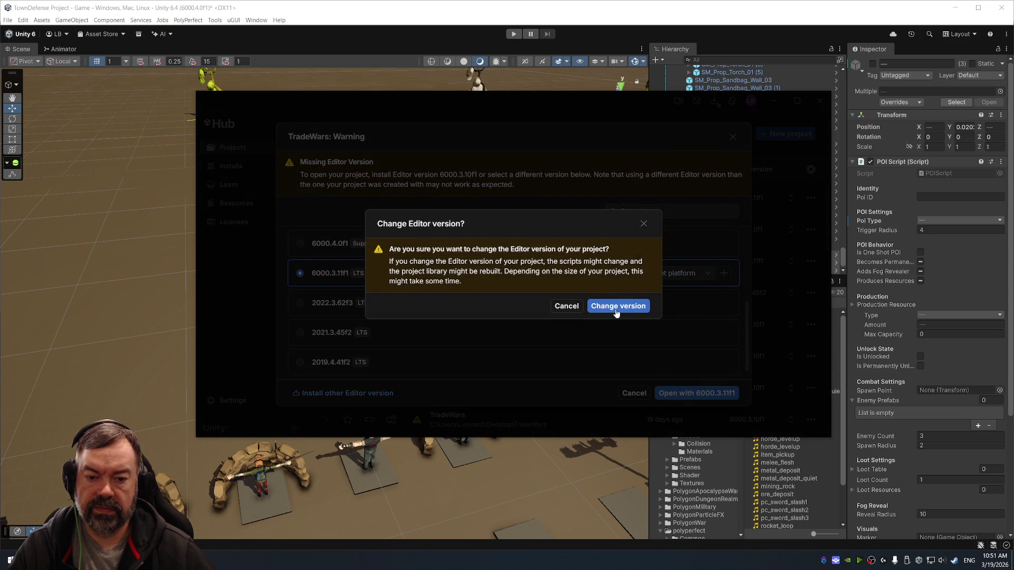
pyautogui.click(617, 312)
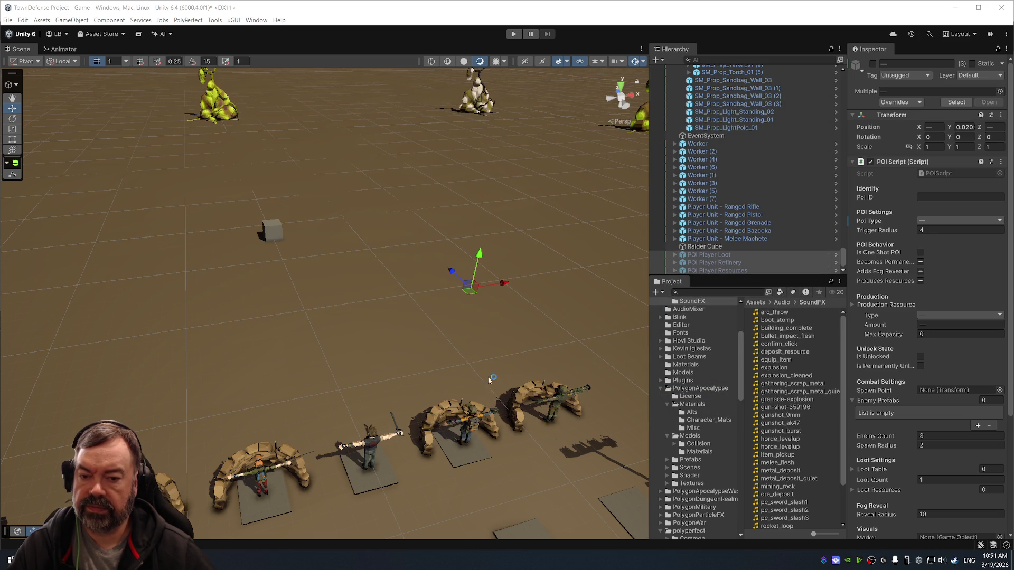
pyautogui.click(521, 328)
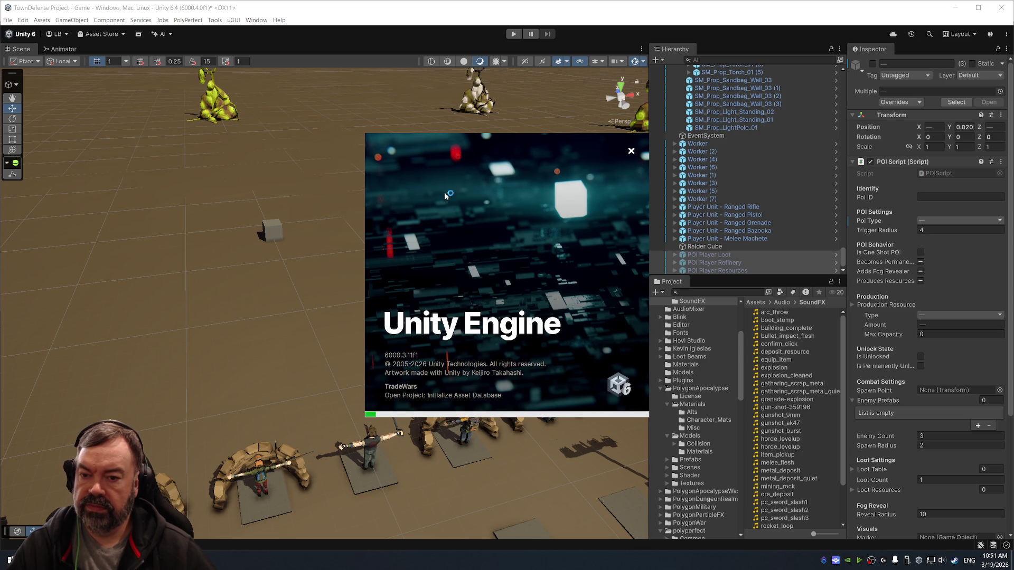
pyautogui.moveTo(414, 241)
pyautogui.mouseDown()
pyautogui.moveTo(374, 292)
pyautogui.moveTo(385, 292)
pyautogui.moveTo(419, 204)
pyautogui.moveTo(503, 260)
pyautogui.moveTo(150, 253)
pyautogui.moveTo(354, 289)
pyautogui.moveTo(316, 226)
pyautogui.mouseUp()
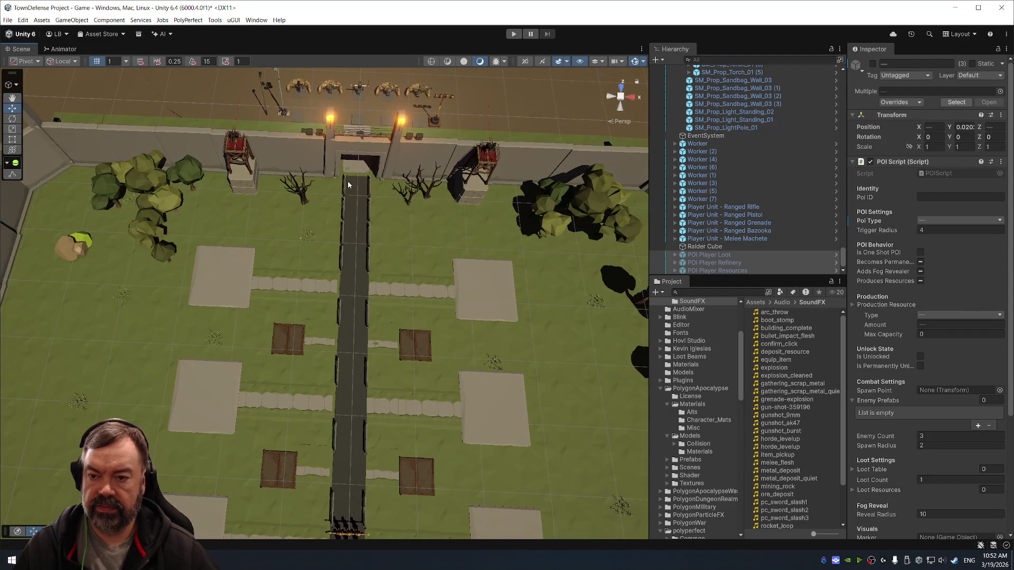
# Put the POI objects and their children on layer 13: WorldItems and activate them.
pyautogui.scroll(5, 348, 185)
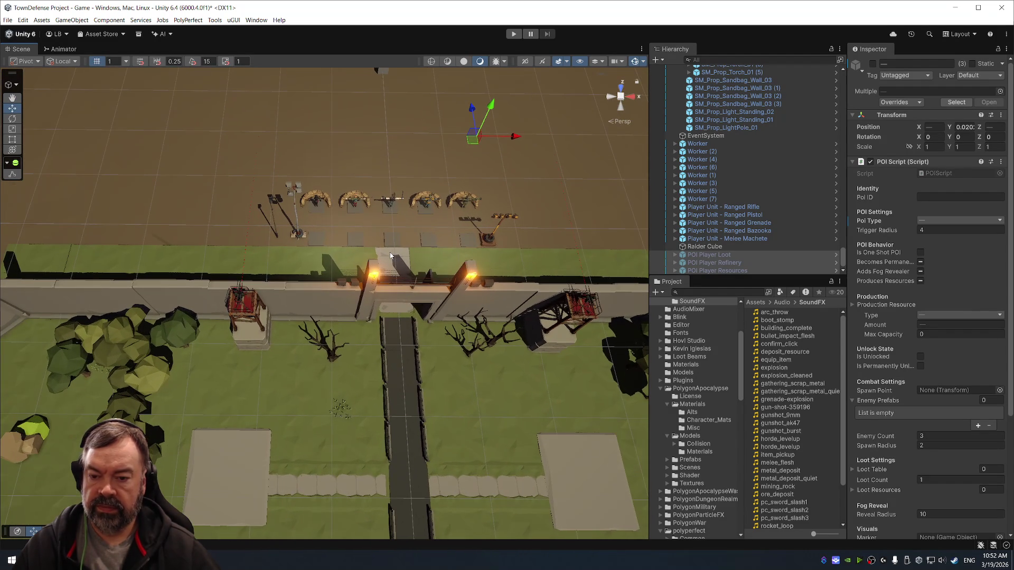
pyautogui.scroll(-1, 404, 237)
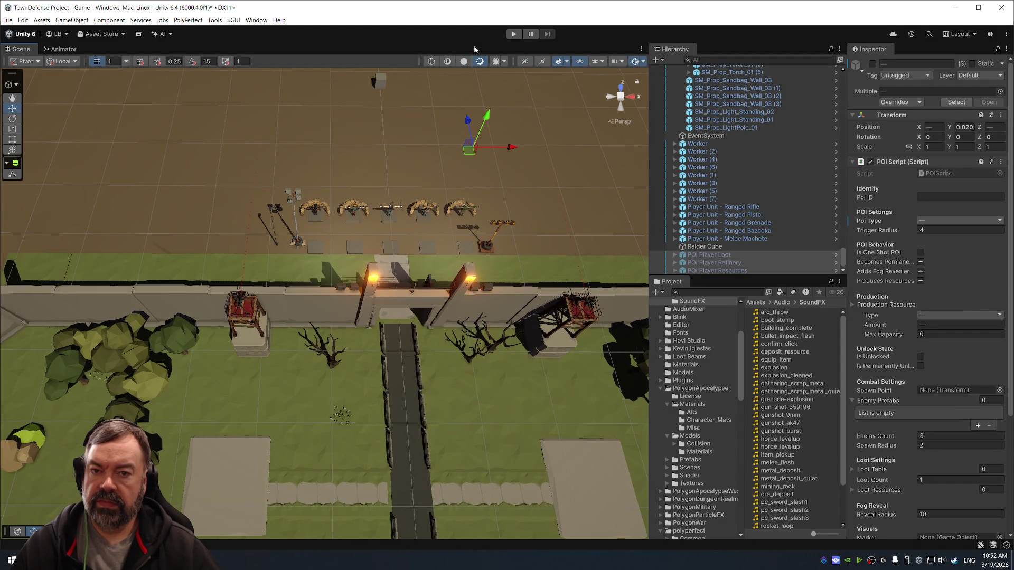
pyautogui.click(980, 75)
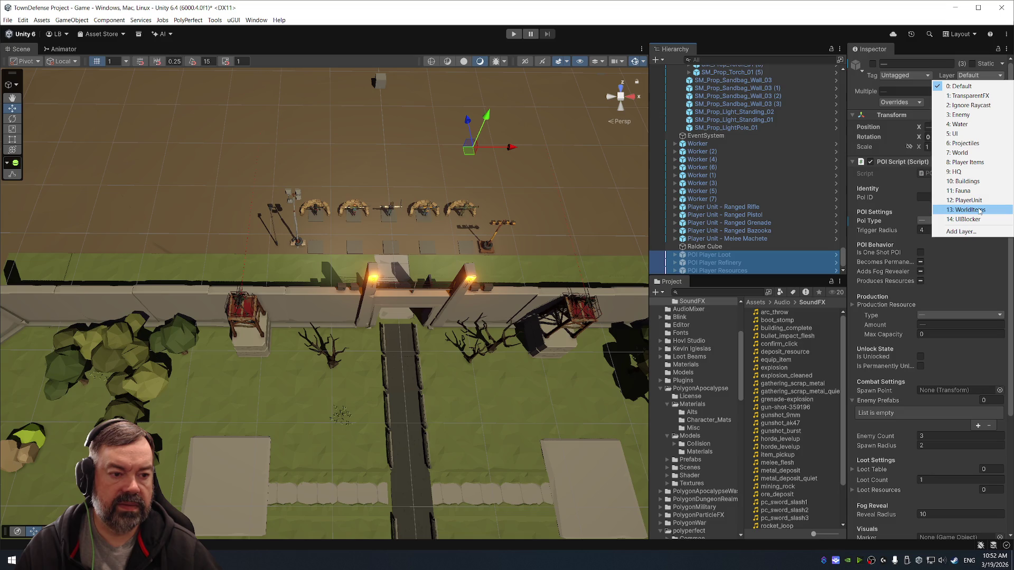
pyautogui.click(980, 211)
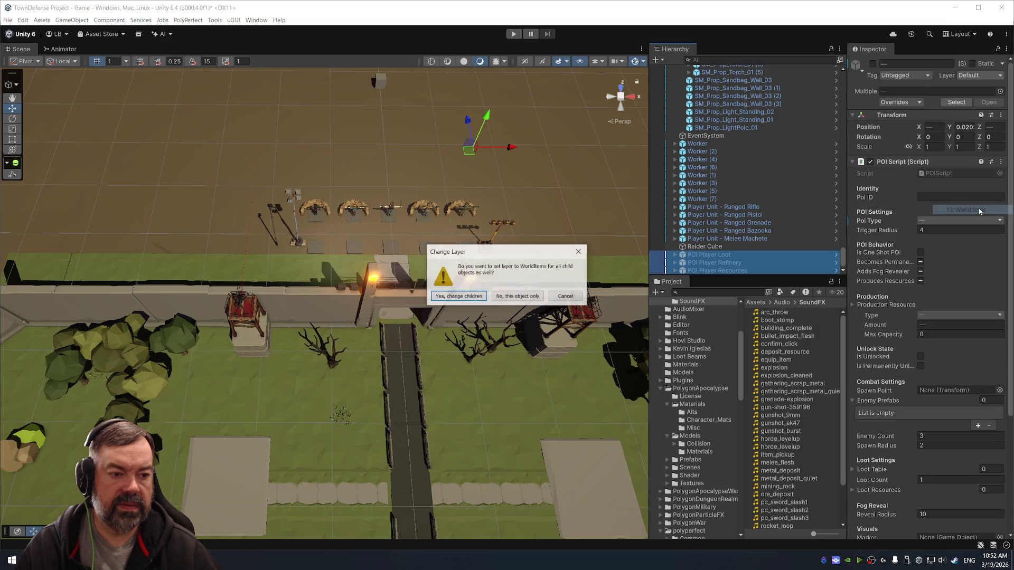
pyautogui.click(475, 297)
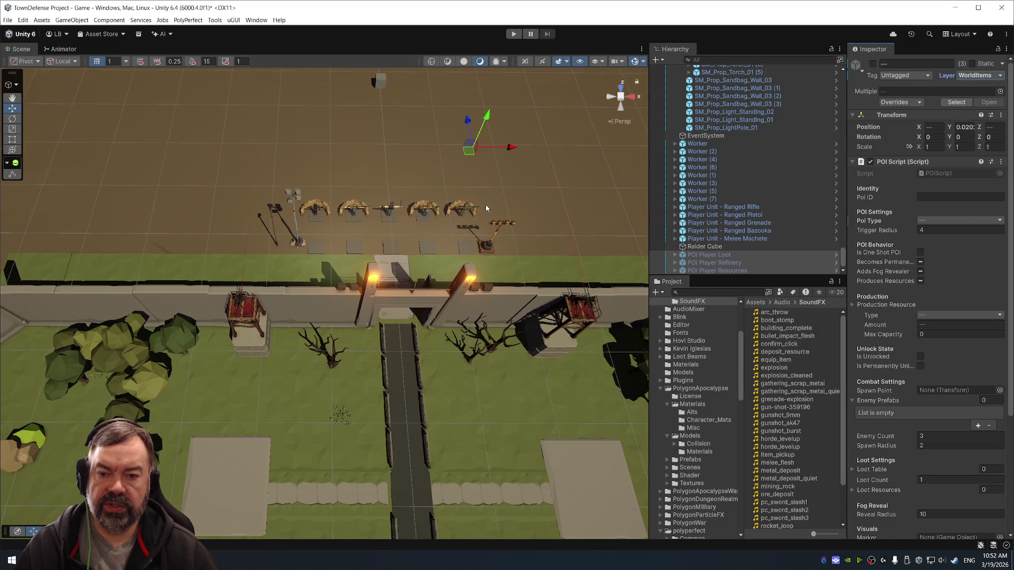
pyautogui.click(873, 63)
# Move POI Player Resources further right and POI Player Loot further left.
pyautogui.moveTo(602, 197); pyautogui.dragTo(435, 238)
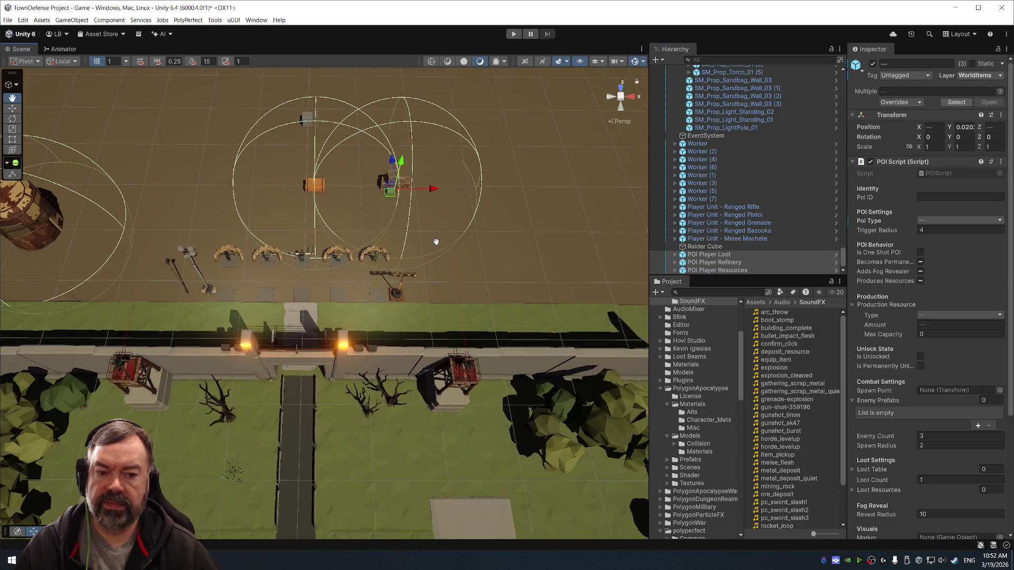
pyautogui.click(714, 263)
pyautogui.click(733, 270)
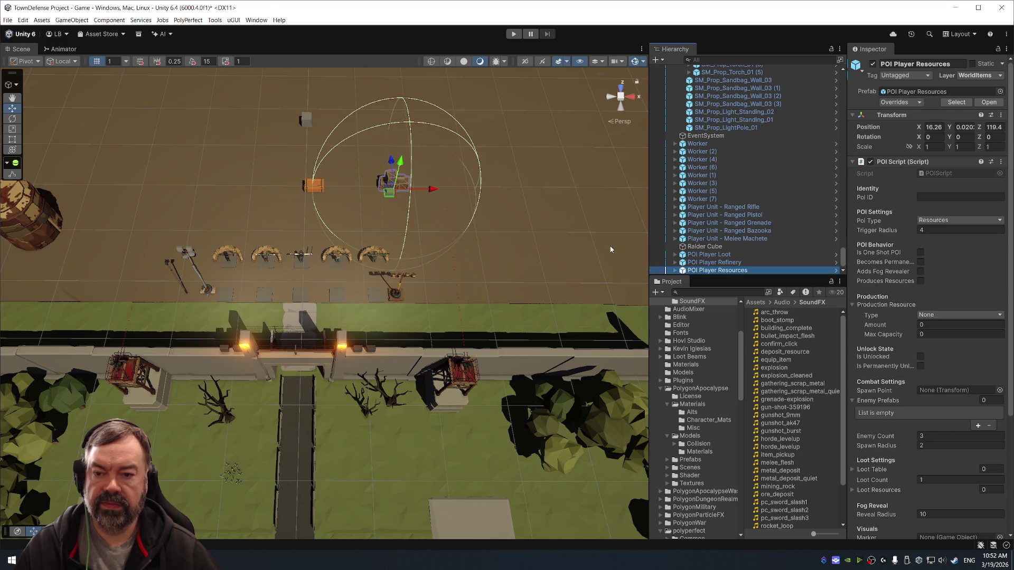
pyautogui.moveTo(390, 196); pyautogui.dragTo(522, 217)
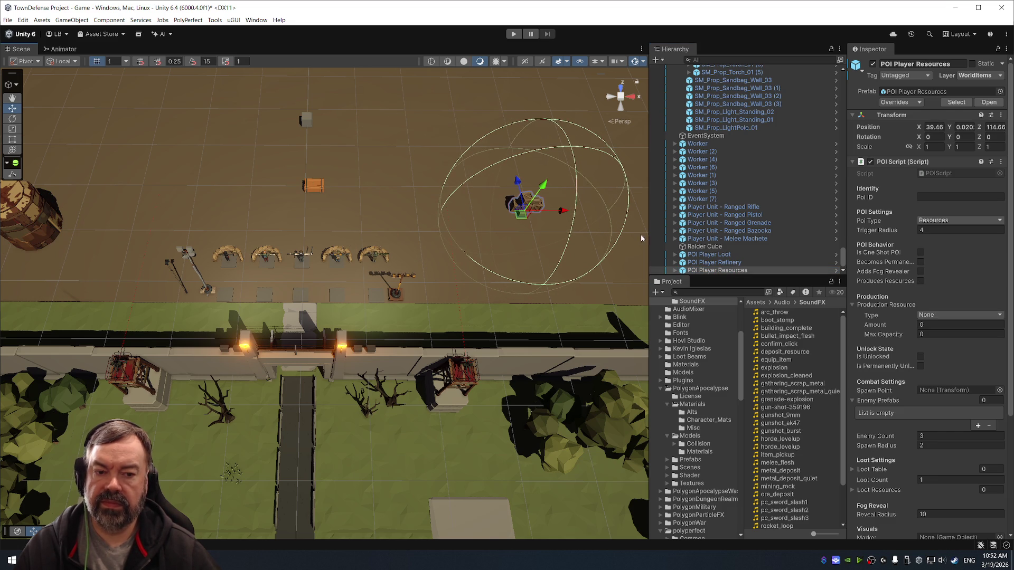
pyautogui.click(728, 255)
pyautogui.moveTo(317, 192); pyautogui.dragTo(162, 196)
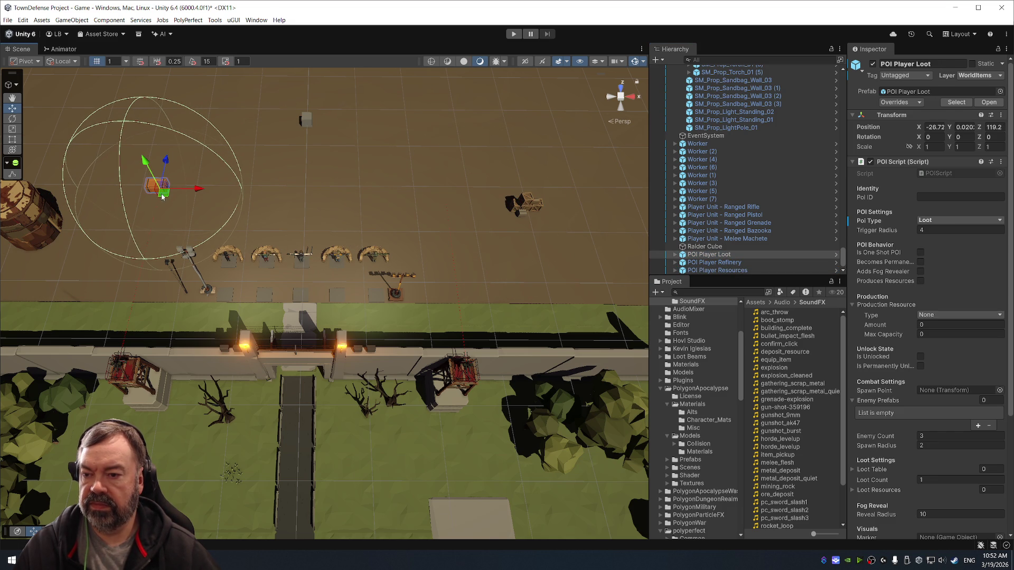
pyautogui.moveTo(419, 202); pyautogui.dragTo(458, 163)
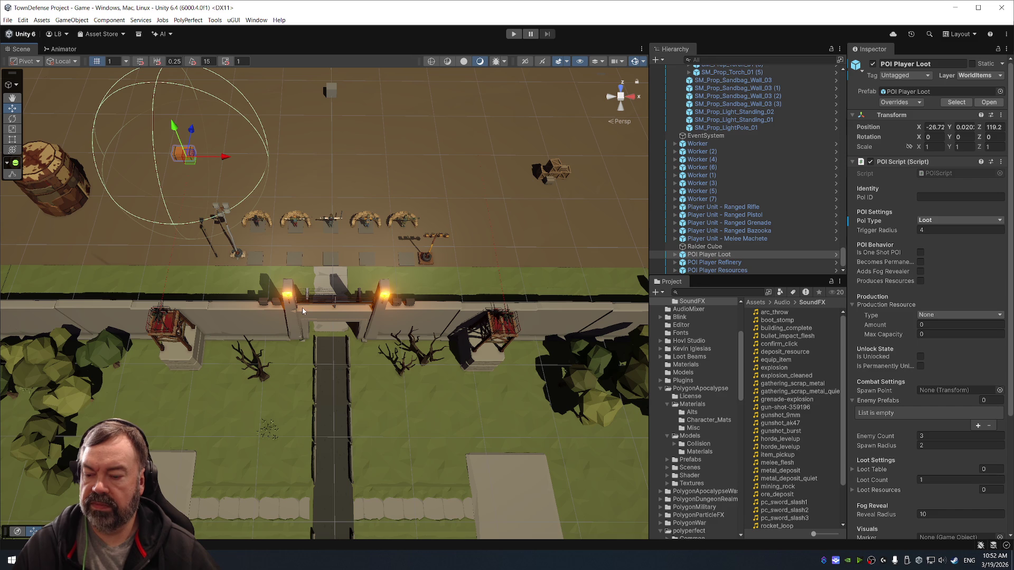
pyautogui.moveTo(184, 560)
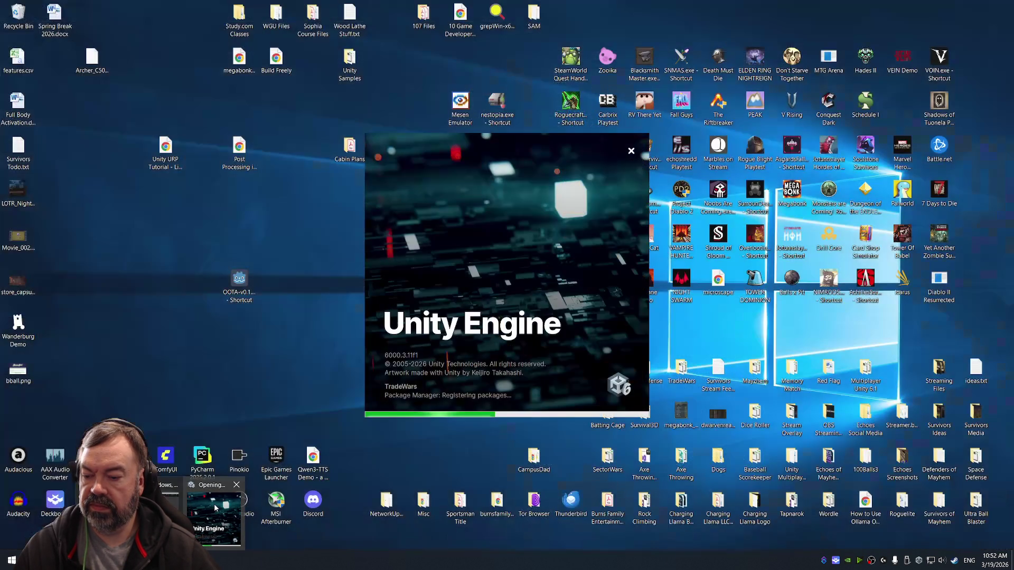
pyautogui.click(214, 503)
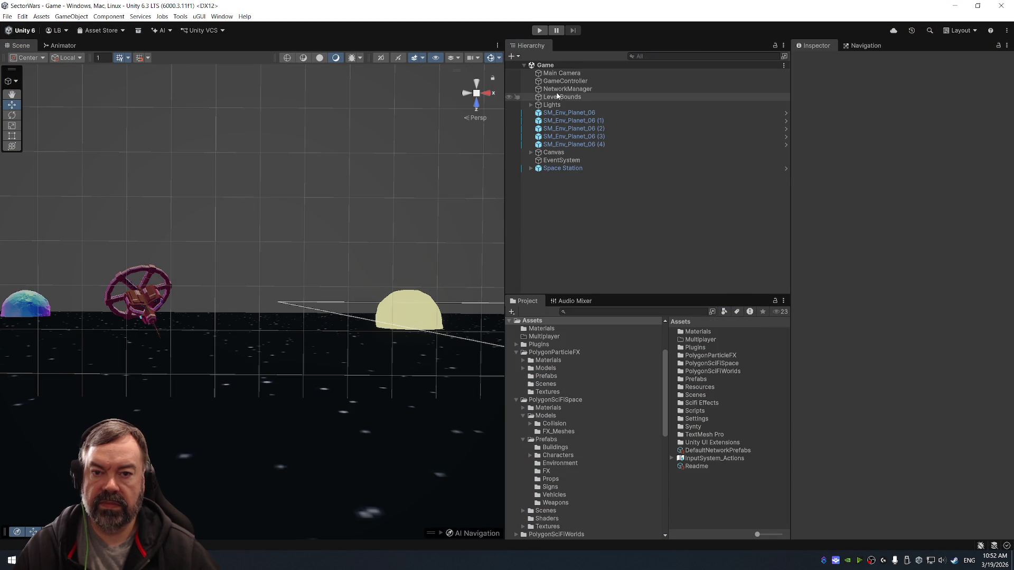
# Run SectorWars in play mode and orbit the Scene view around the planets.
pyautogui.click(539, 30)
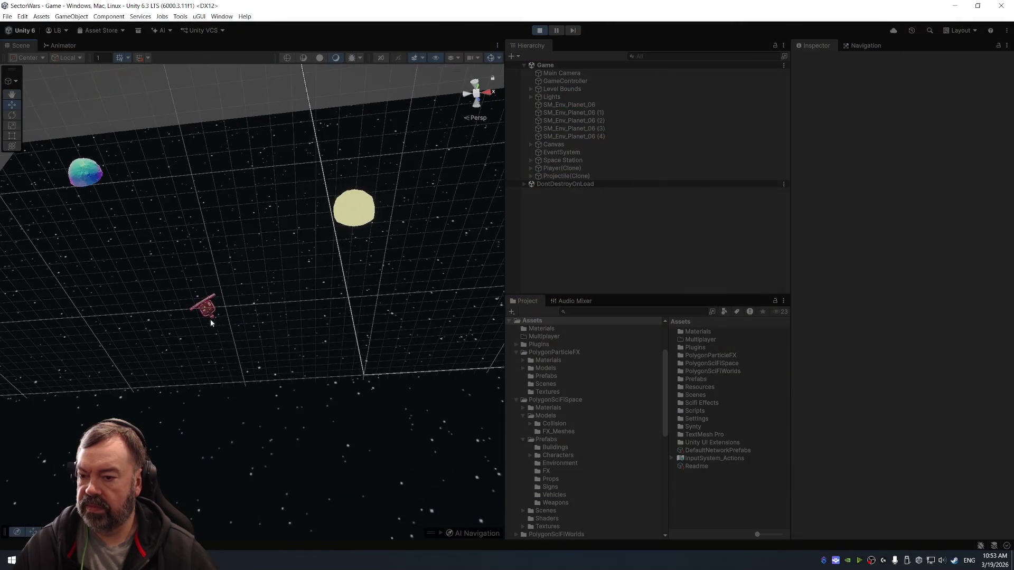
pyautogui.moveTo(250, 284); pyautogui.dragTo(264, 270)
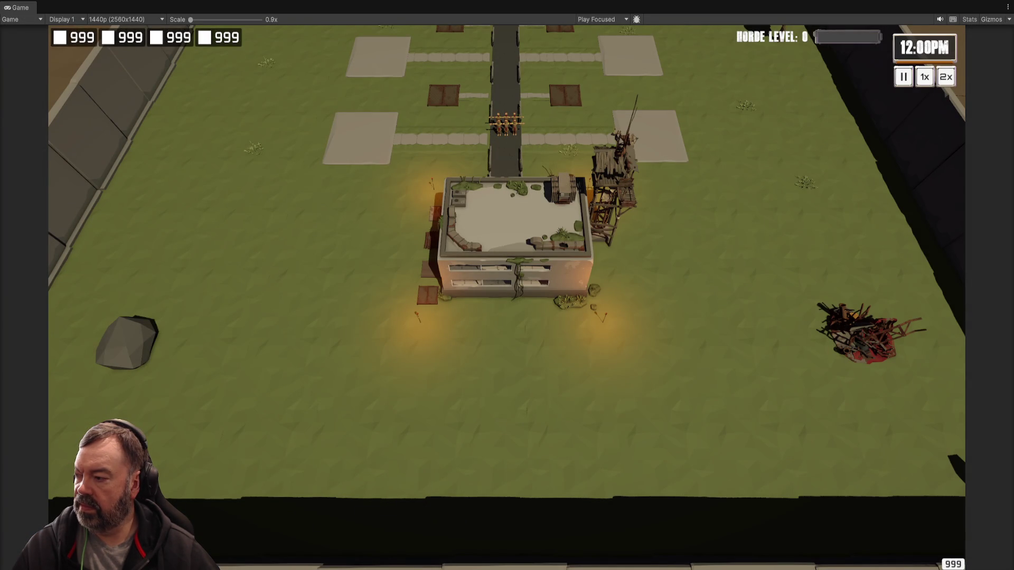
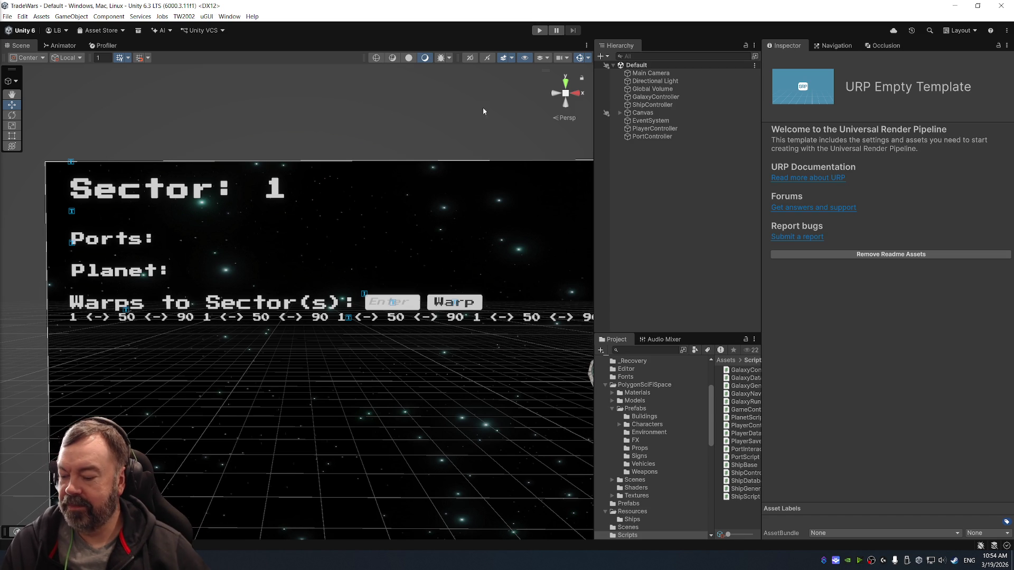
# Enter play mode to load TradeWars Sector 1 with port B/S/B and planet Terra.
pyautogui.click(540, 30)
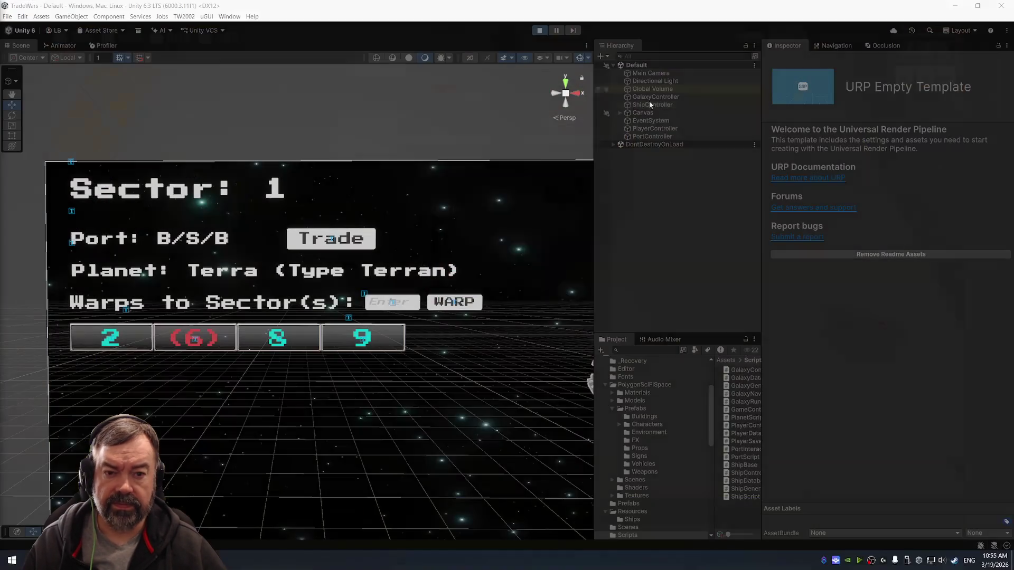
# Inspect GalaxyController's scripts with the game running in its own window.
pyautogui.click(691, 97)
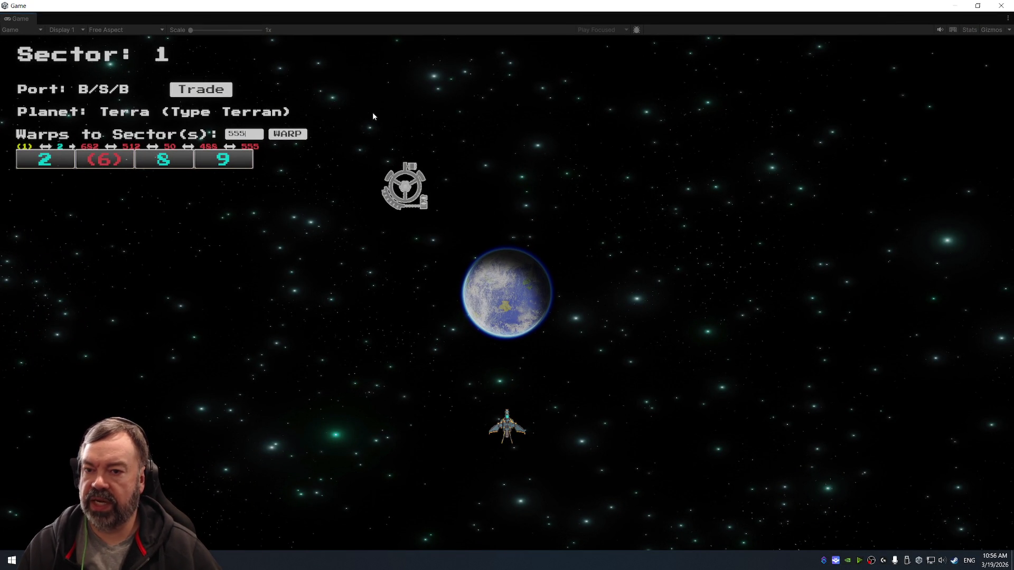
pyautogui.click(141, 30)
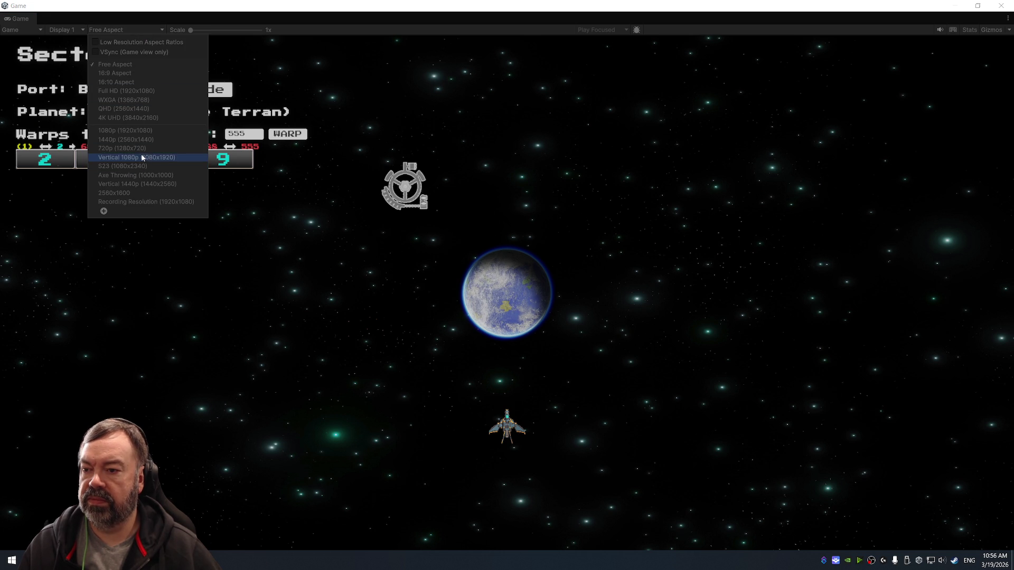
# Preview at 1440p (2560x1440), re-maximize the window, and warp to Sector 2 and back to 1.
pyautogui.click(145, 140)
pyautogui.doubleClick(569, 13)
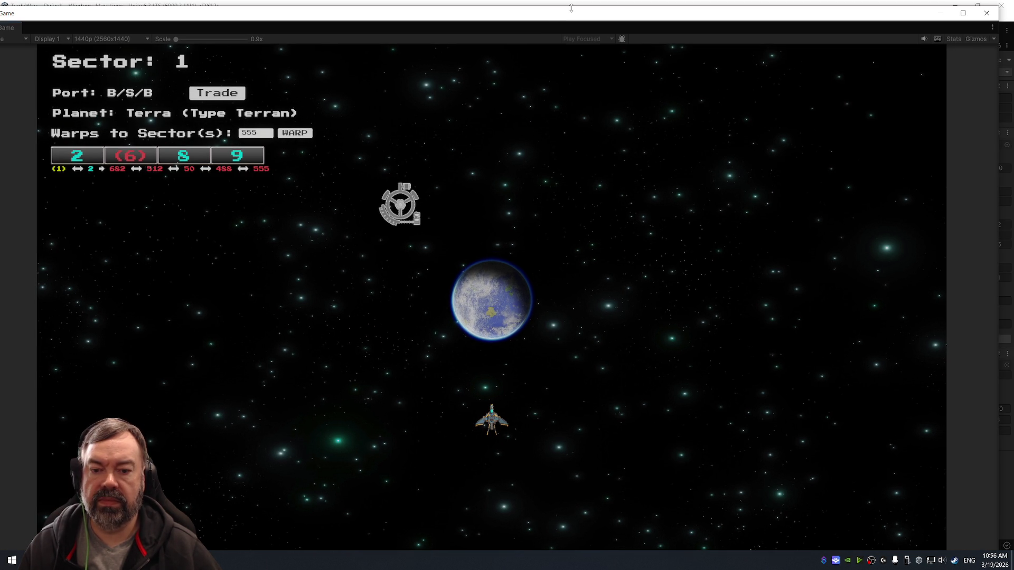
pyautogui.moveTo(544, 13); pyautogui.dragTo(581, 1)
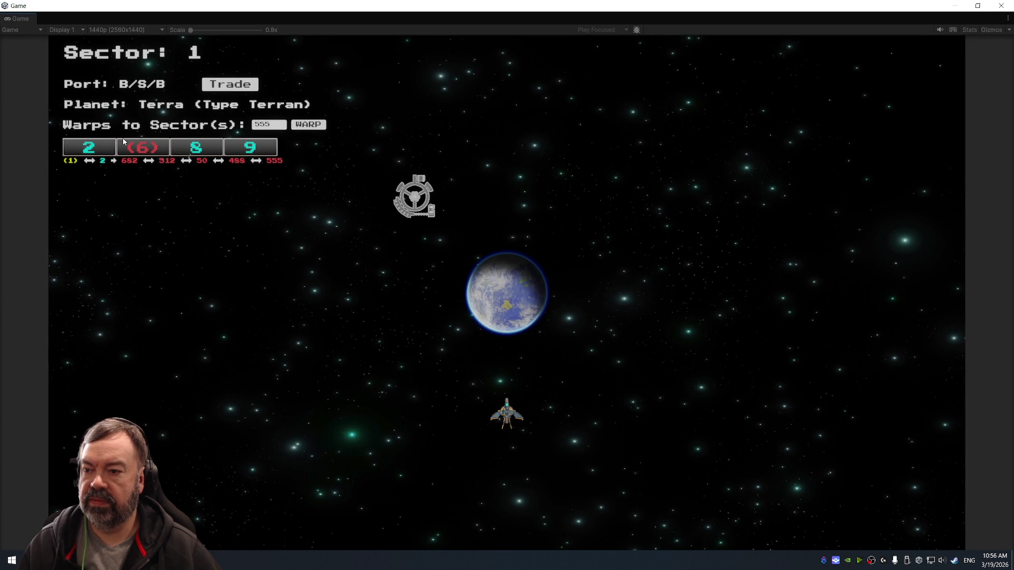
pyautogui.click(88, 150)
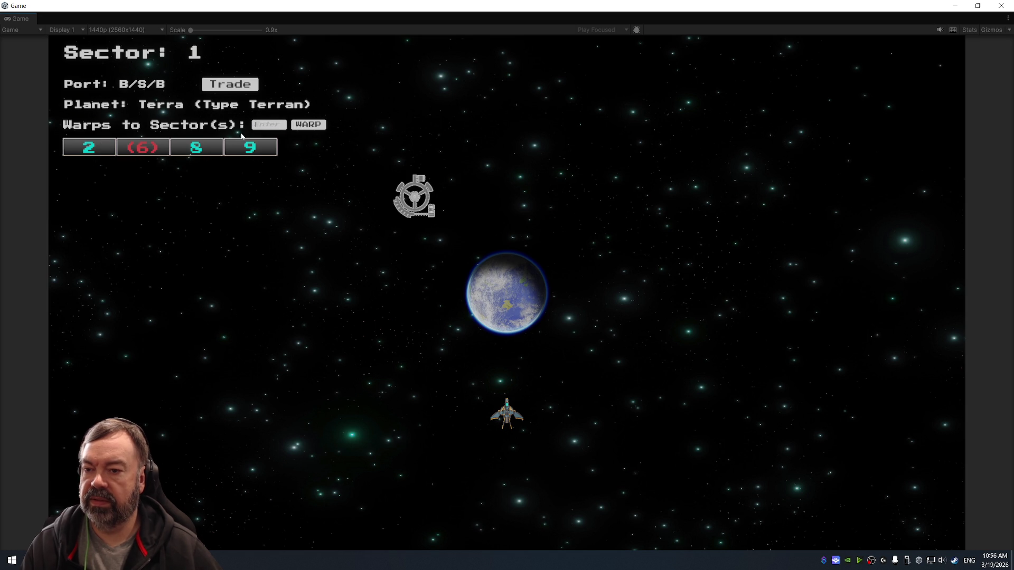
pyautogui.click(95, 151)
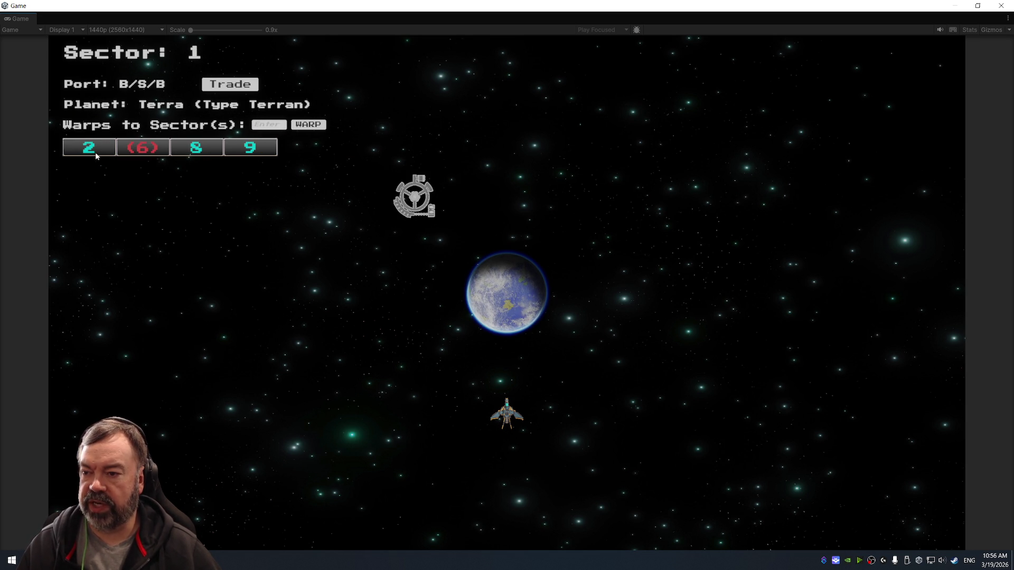
# Buy 52 Organics at the Sector 1 port, 5 first and then 47 more.
pyautogui.click(238, 90)
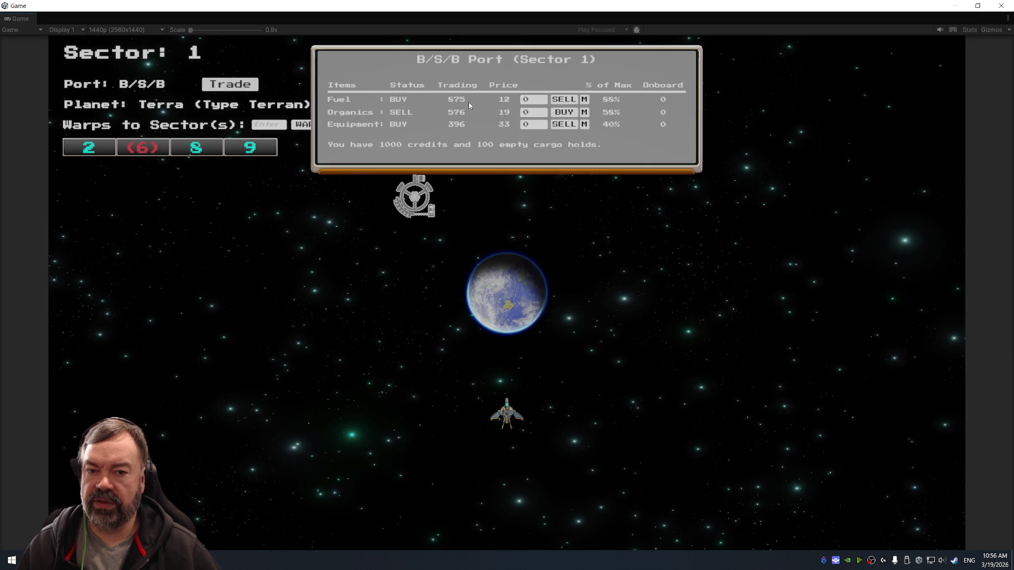
pyautogui.click(527, 100)
pyautogui.write('5')
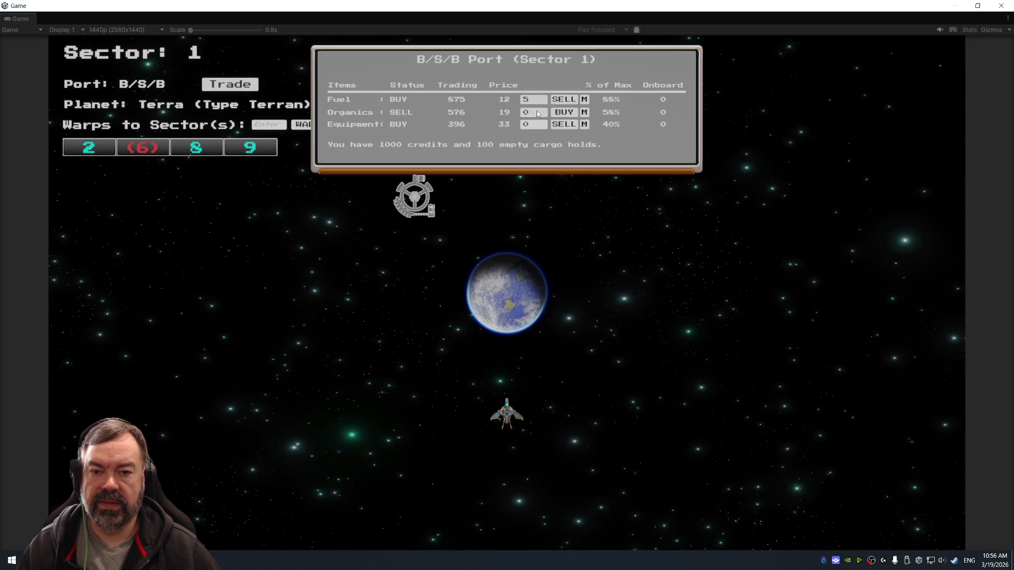
pyautogui.click(559, 112)
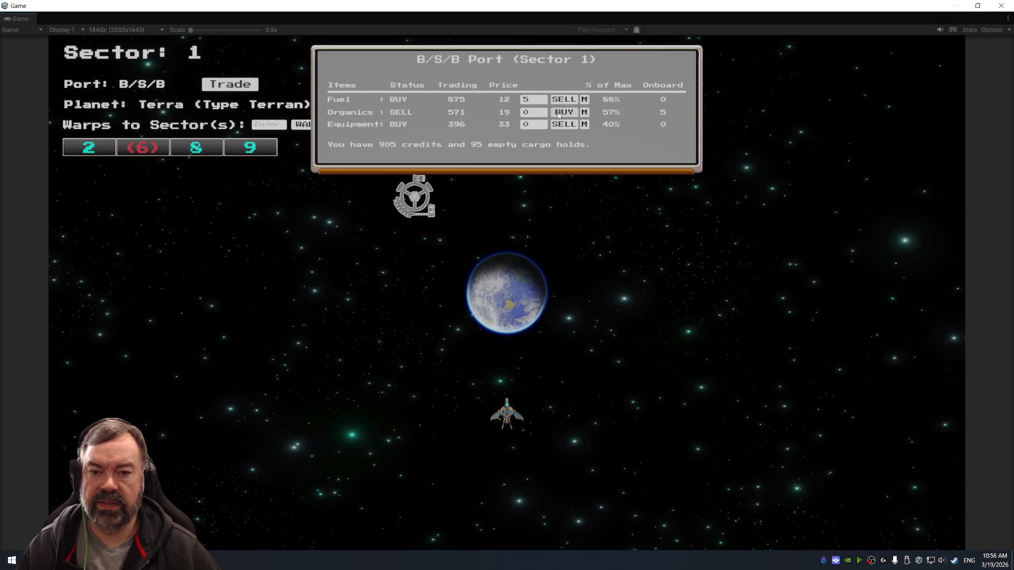
pyautogui.click(525, 113)
pyautogui.click(583, 114)
pyautogui.click(570, 114)
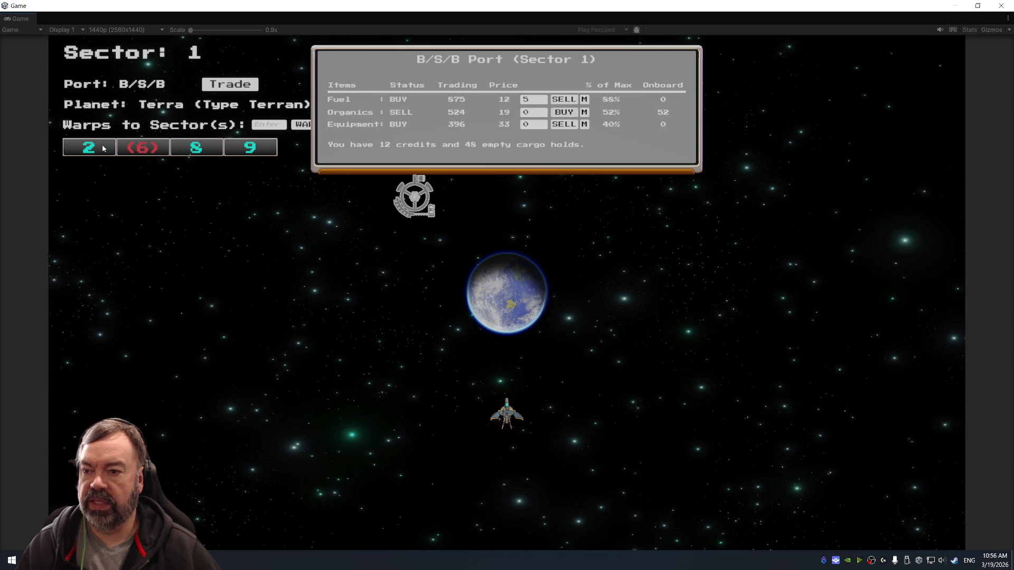
# Warp the ship through sectors 2, 1, 6 and on to 4.
pyautogui.click(104, 149)
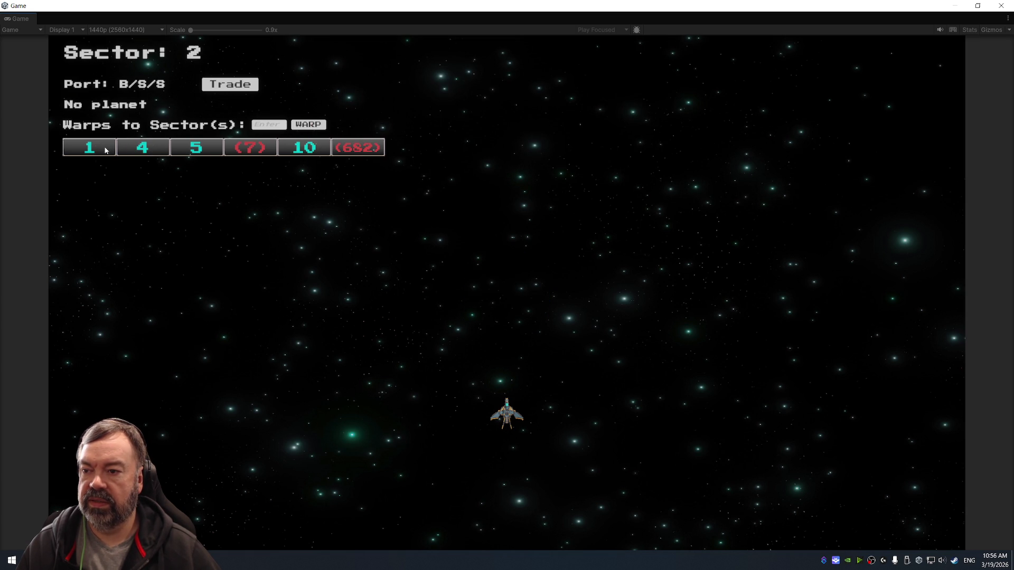
pyautogui.click(106, 150)
pyautogui.click(155, 151)
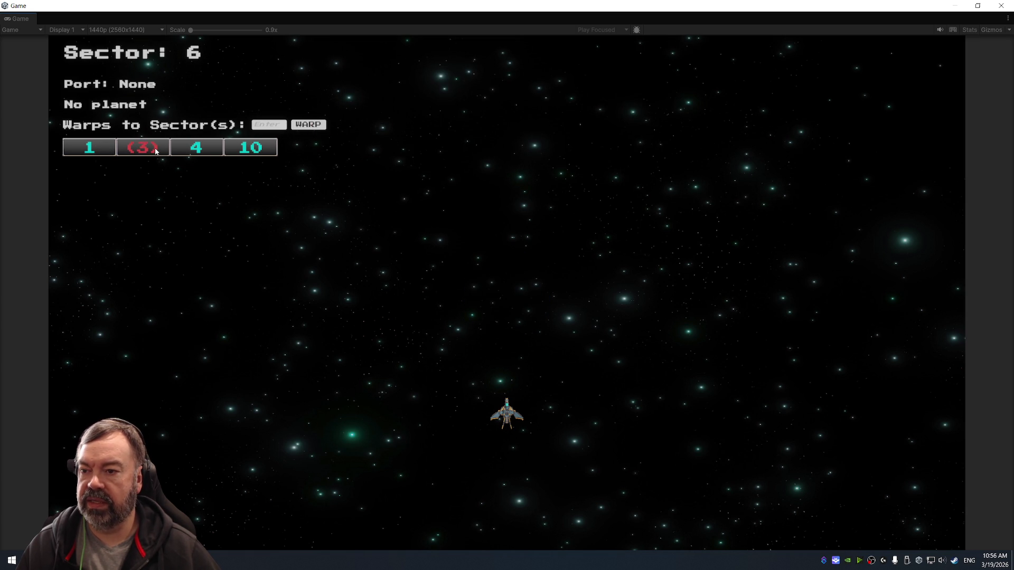
pyautogui.click(193, 152)
# Sell all 52 Organics at the Sector 4 port, reaching 1260 credits.
pyautogui.click(233, 88)
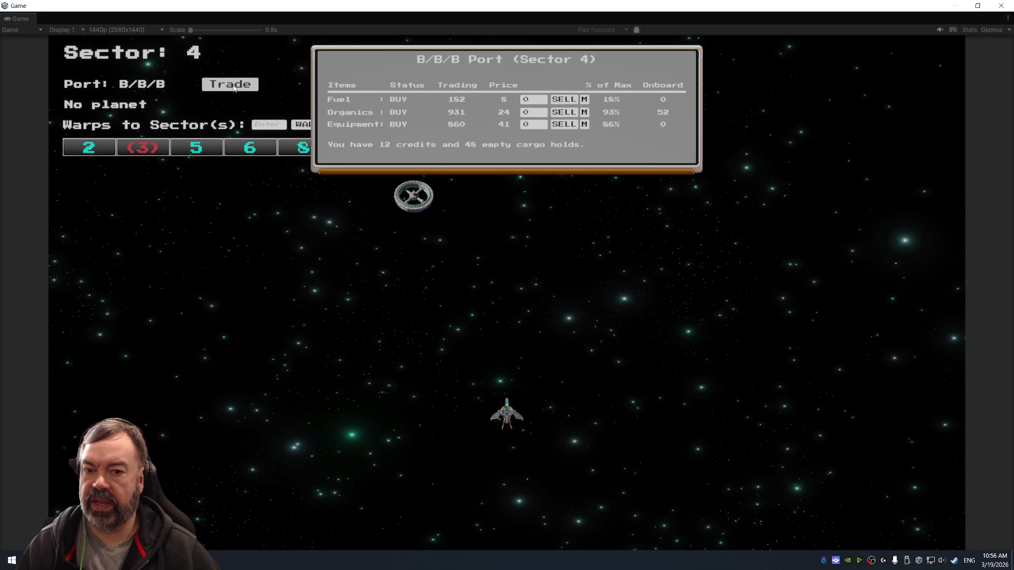
pyautogui.click(540, 115)
pyautogui.write('52')
pyautogui.click(569, 118)
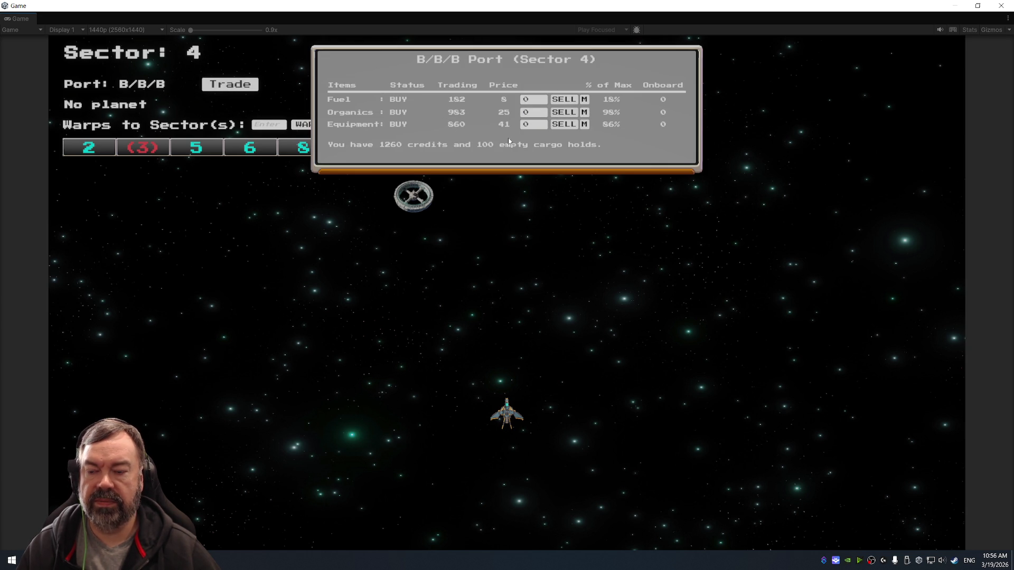
pyautogui.click(233, 87)
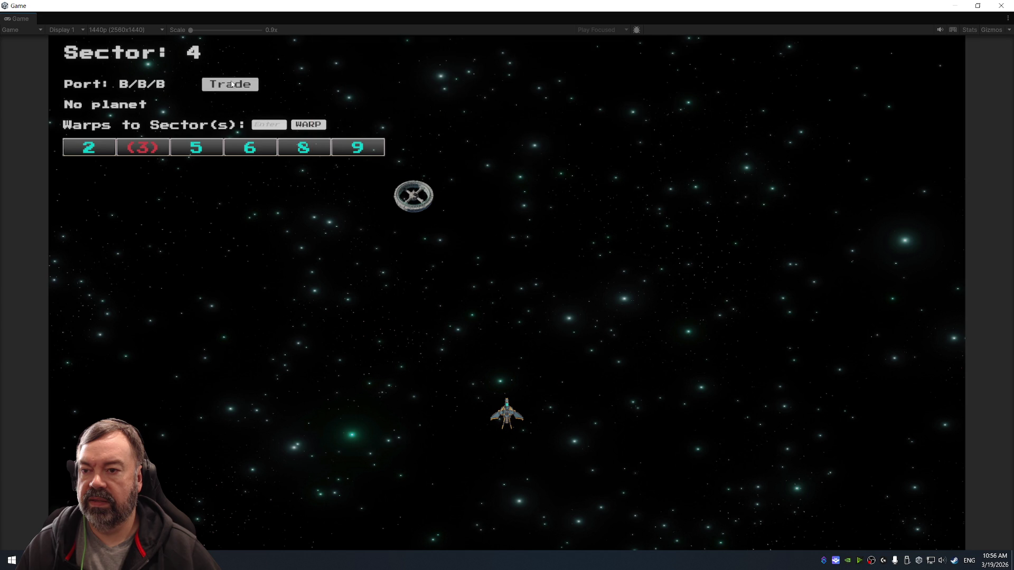
# Travel multi-jump to Sector 77 without stopping, then warp on to sectors 71 and 15.
pyautogui.click(264, 126)
pyautogui.write('7')
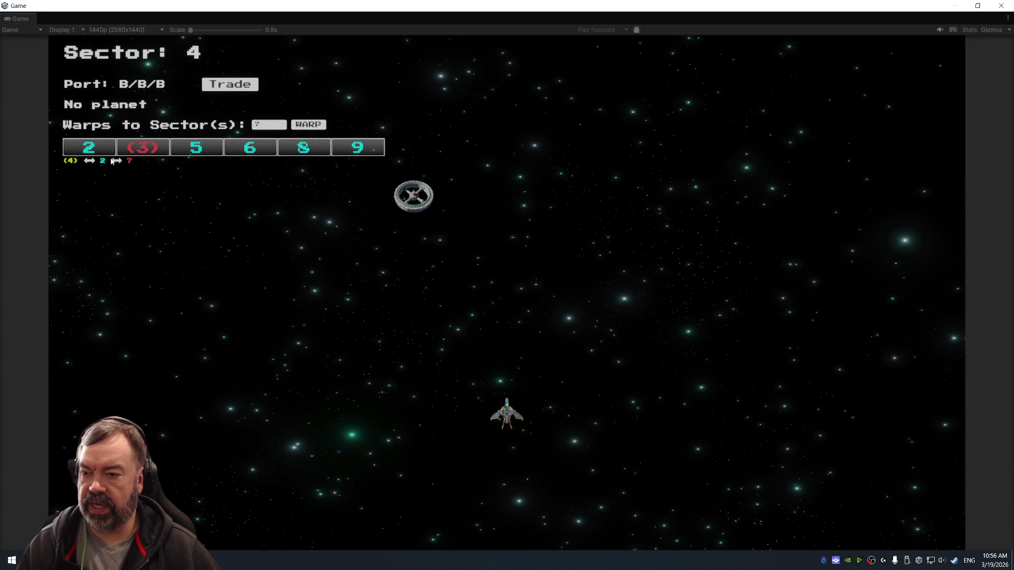
pyautogui.write('7')
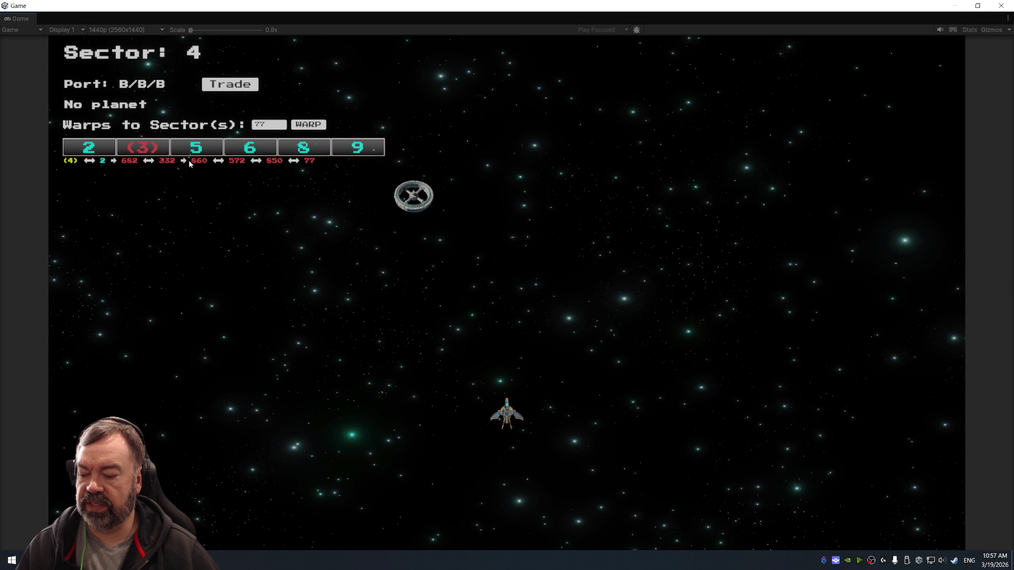
pyautogui.click(312, 127)
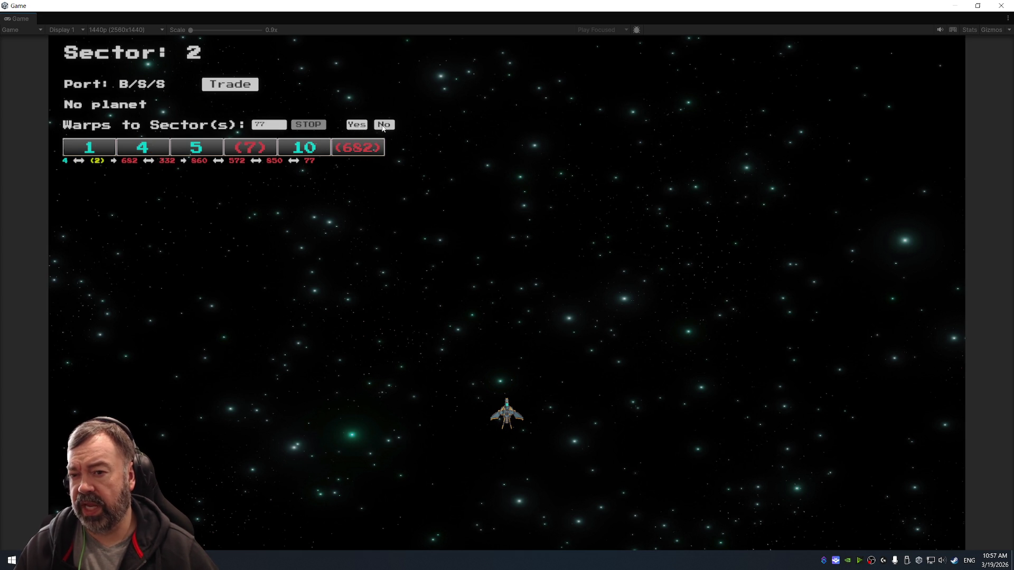
pyautogui.click(384, 126)
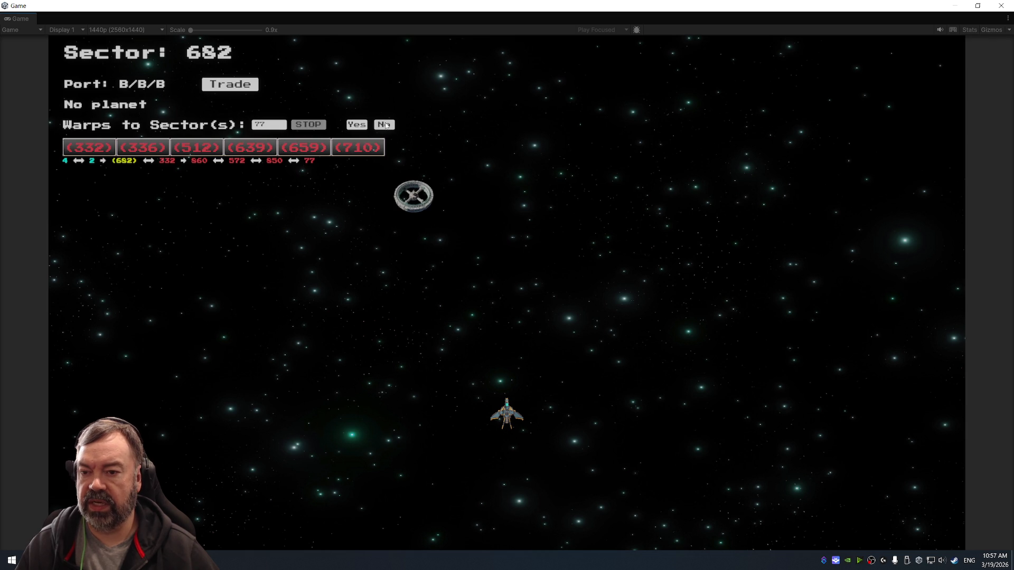
pyautogui.click(384, 125)
pyautogui.click(385, 126)
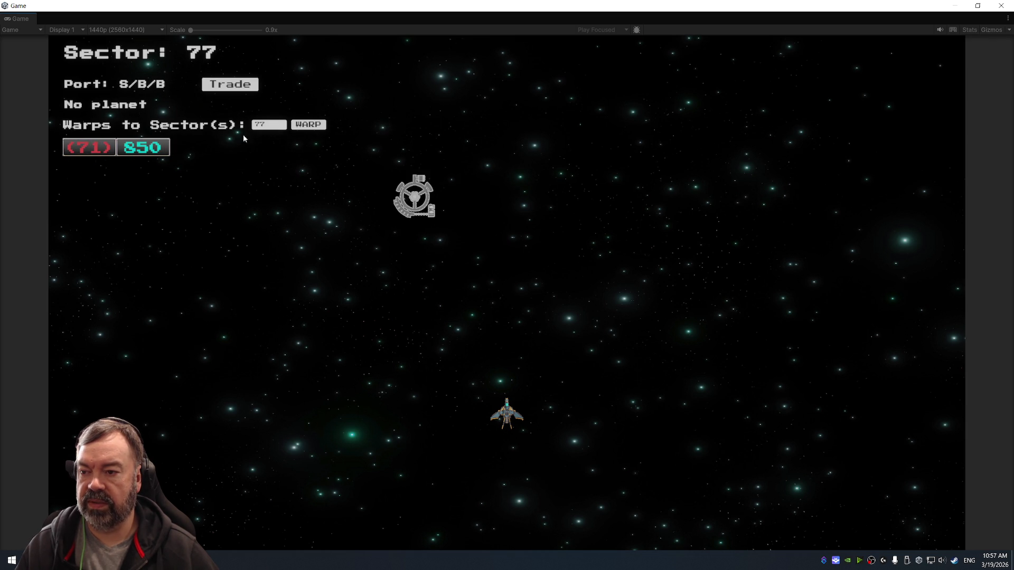
pyautogui.click(103, 150)
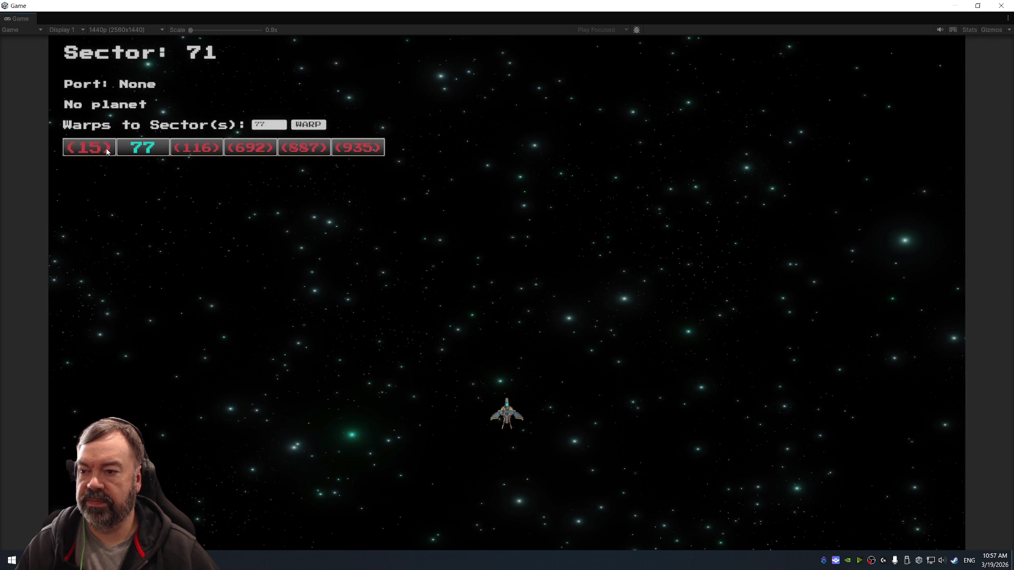
pyautogui.click(107, 152)
# Route back to Sector 1, skipping the Sector 68 port and continuing past each prompt.
pyautogui.write('1')
pyautogui.click(308, 125)
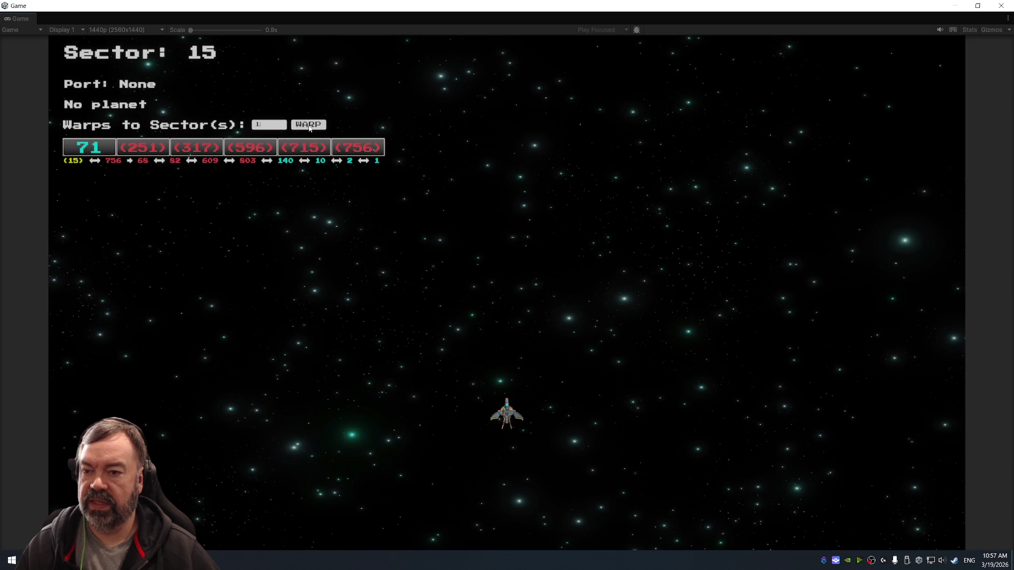
pyautogui.click(310, 125)
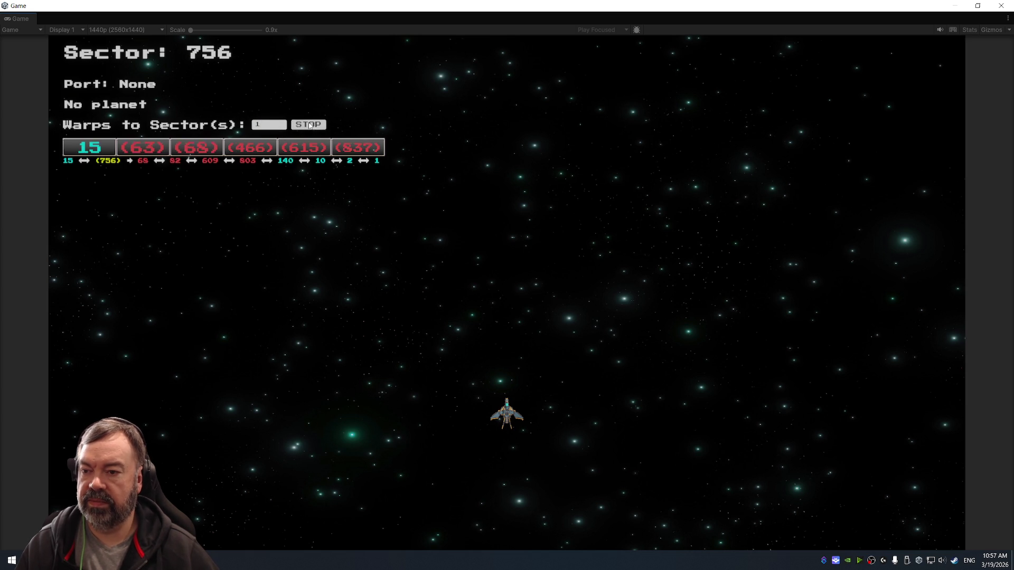
pyautogui.click(384, 125)
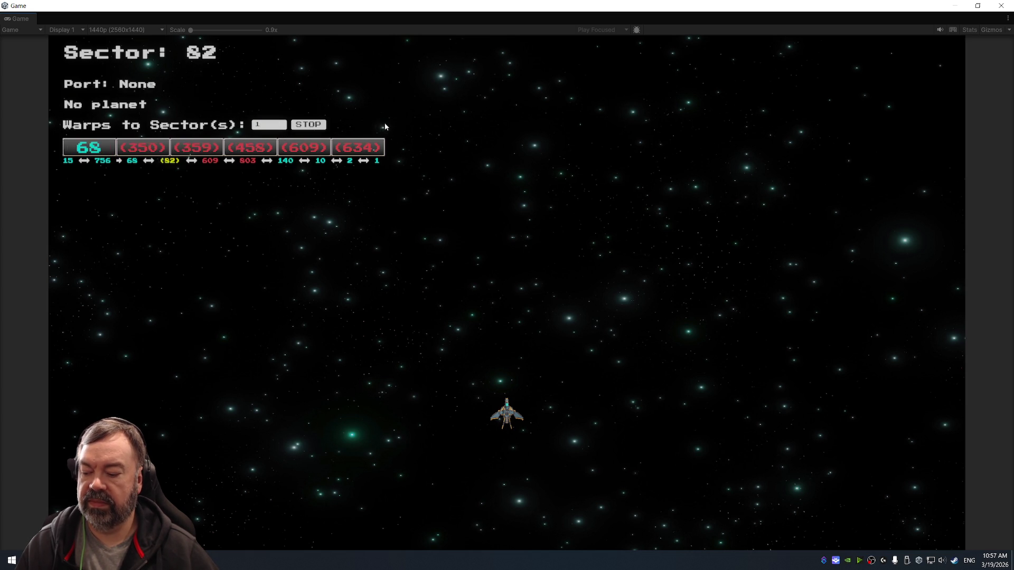
pyautogui.click(386, 126)
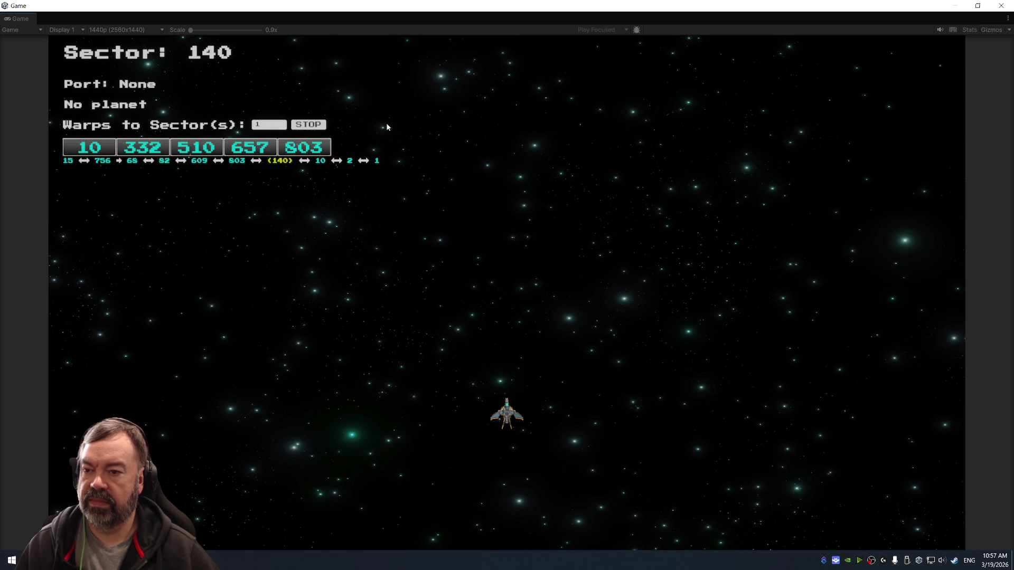
pyautogui.click(387, 126)
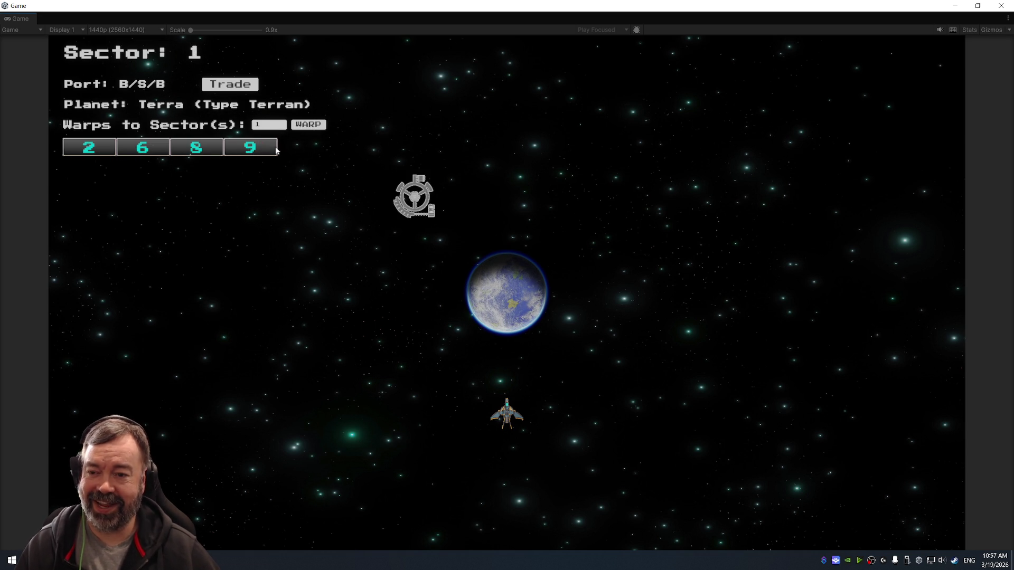
pyautogui.moveTo(869, 9)
pyautogui.mouseDown()
pyautogui.moveTo(855, 38)
pyautogui.moveTo(872, 15)
pyautogui.mouseUp()
# Re-maximize the game window, then close it to return to the editor.
pyautogui.doubleClick(871, 15)
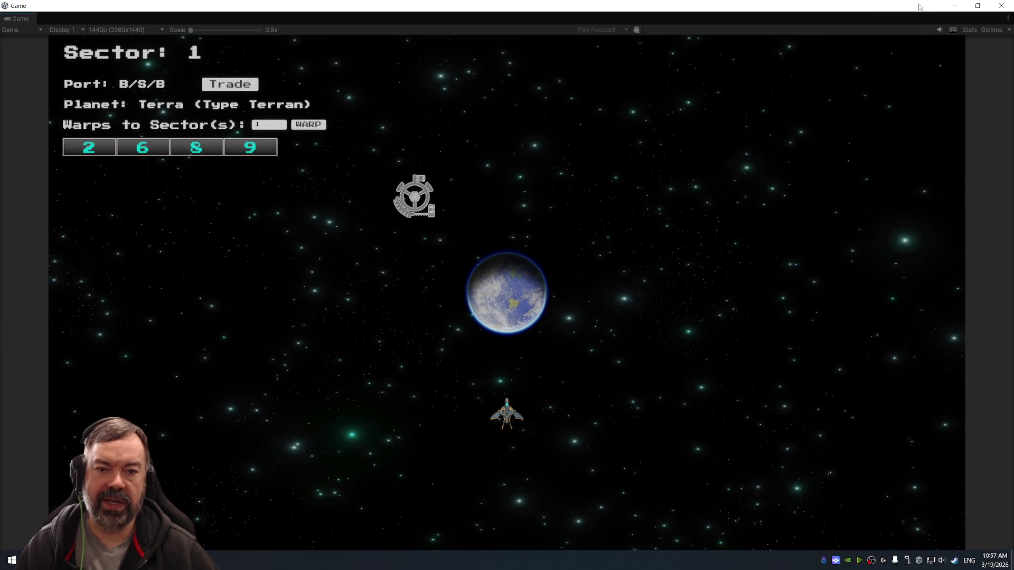
pyautogui.click(1001, 6)
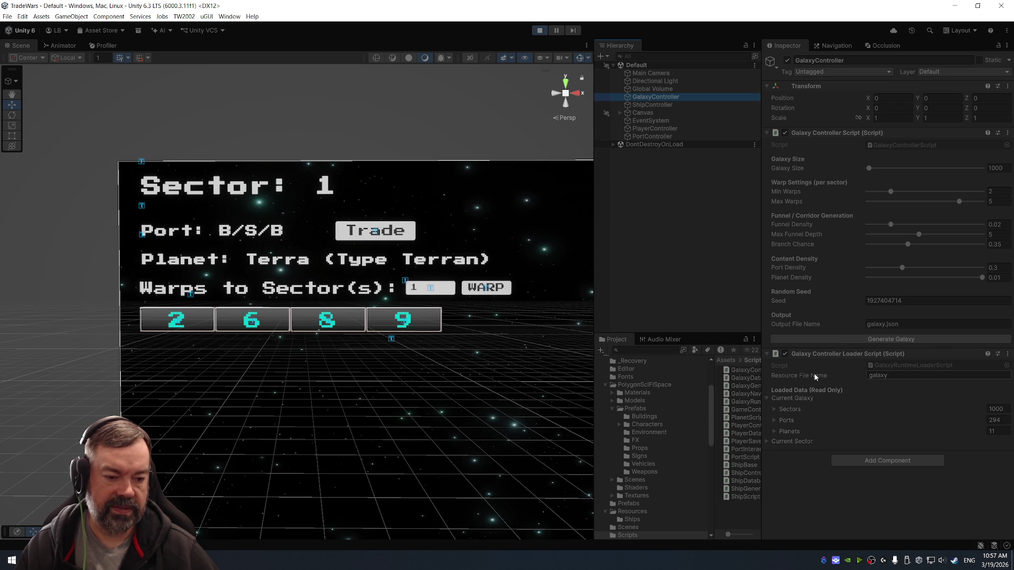
# Review the loaded Sectors, Ports and Current Sector foldouts, then stop play mode.
pyautogui.click(792, 410)
pyautogui.click(792, 410)
pyautogui.click(787, 420)
pyautogui.scroll(-2, 791, 419)
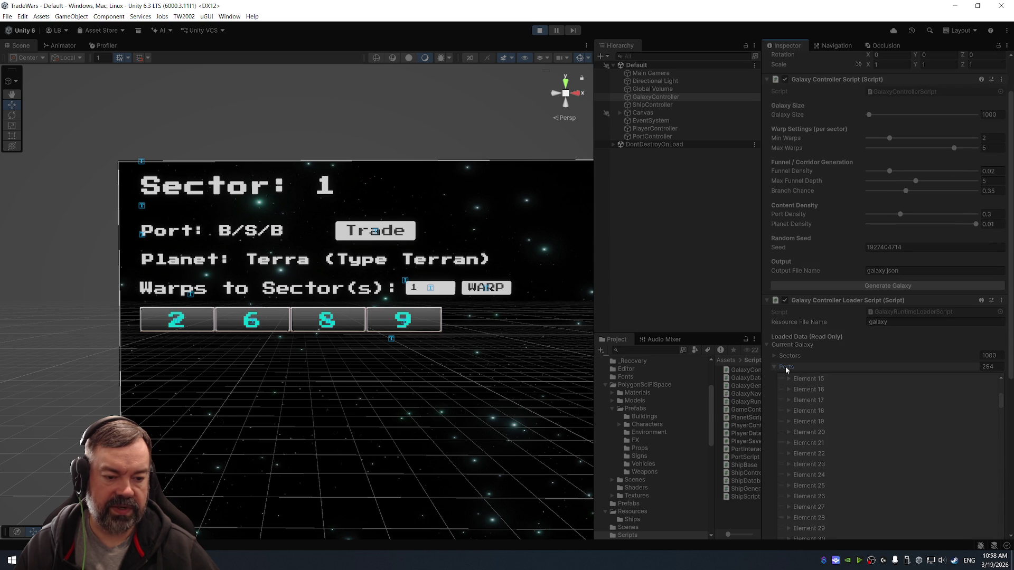
pyautogui.click(787, 377)
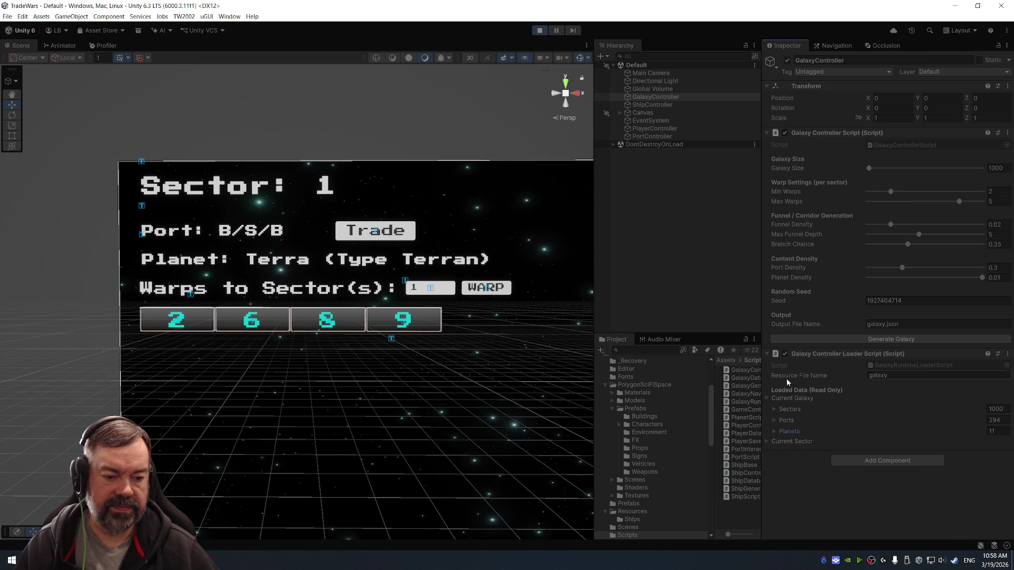
pyautogui.click(792, 441)
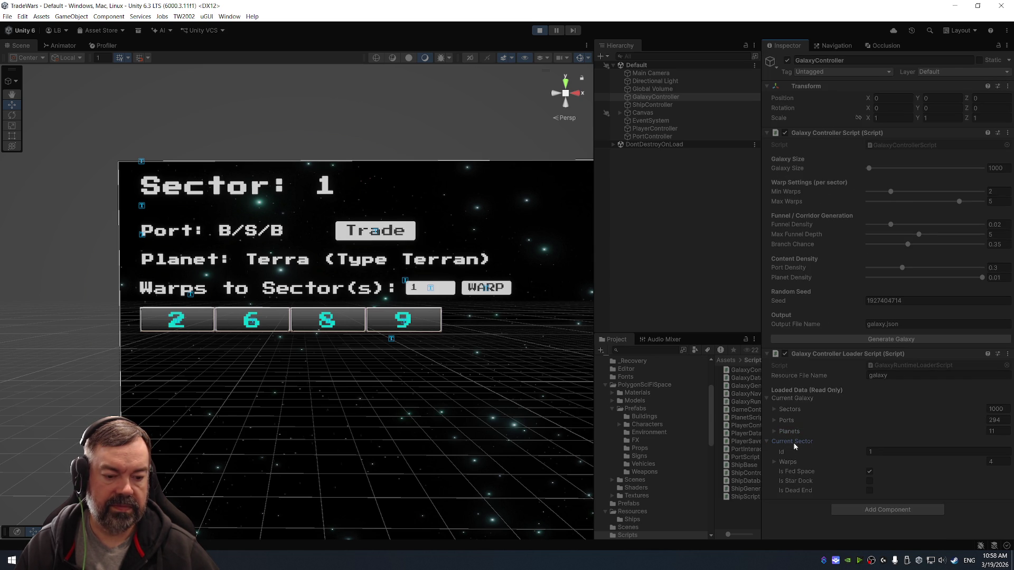
pyautogui.click(794, 441)
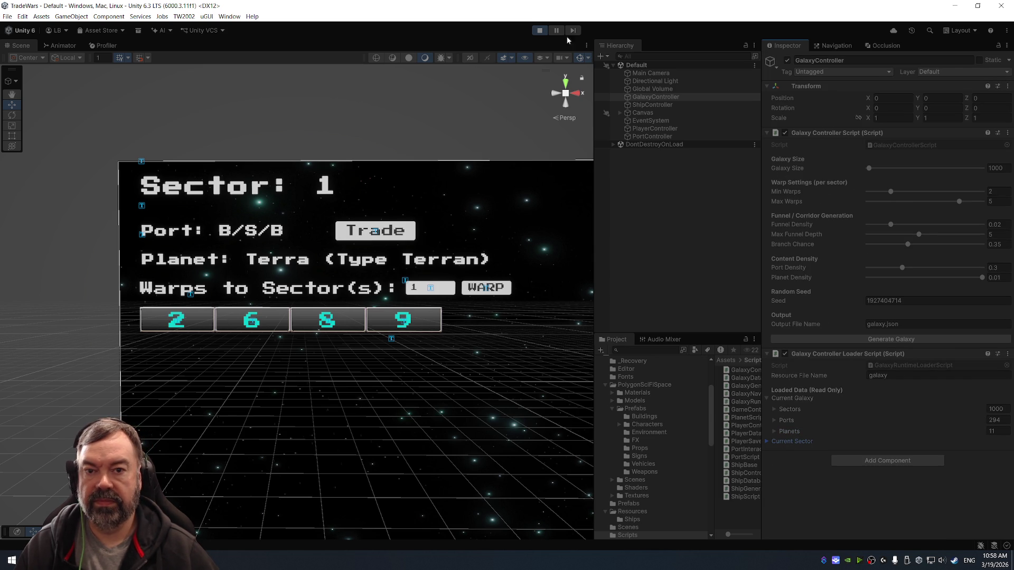
pyautogui.click(538, 31)
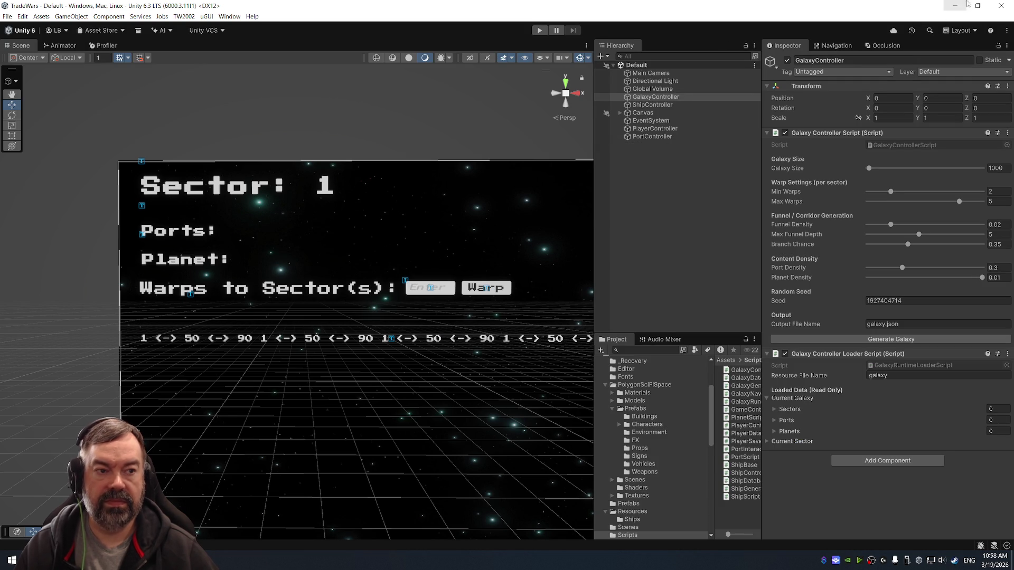
# Close TradeWars and inspect POI Player Resources, Raider Cube, Ranged Bazooka and Town Objects in TownDefense.
pyautogui.click(1002, 7)
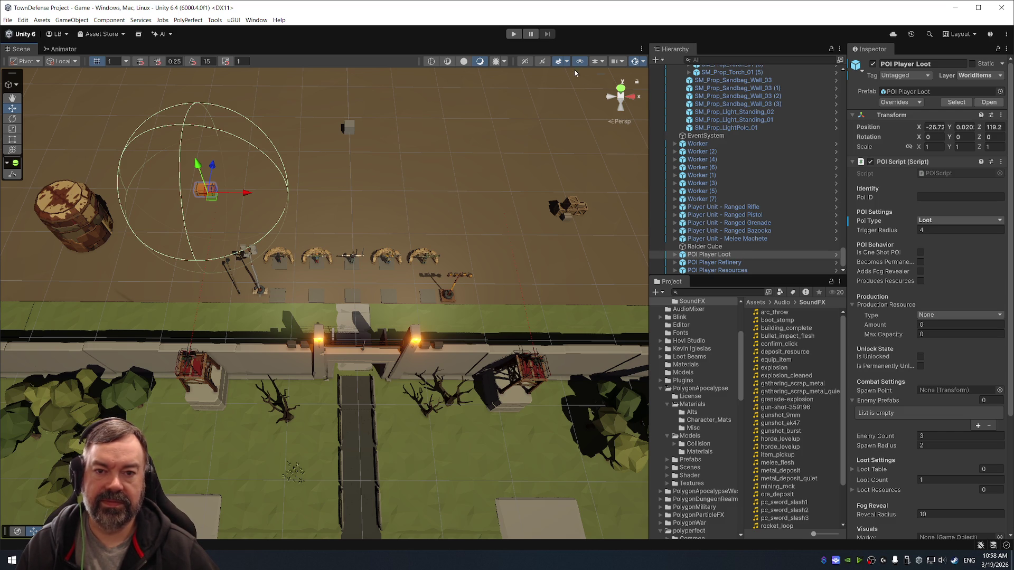
pyautogui.click(723, 270)
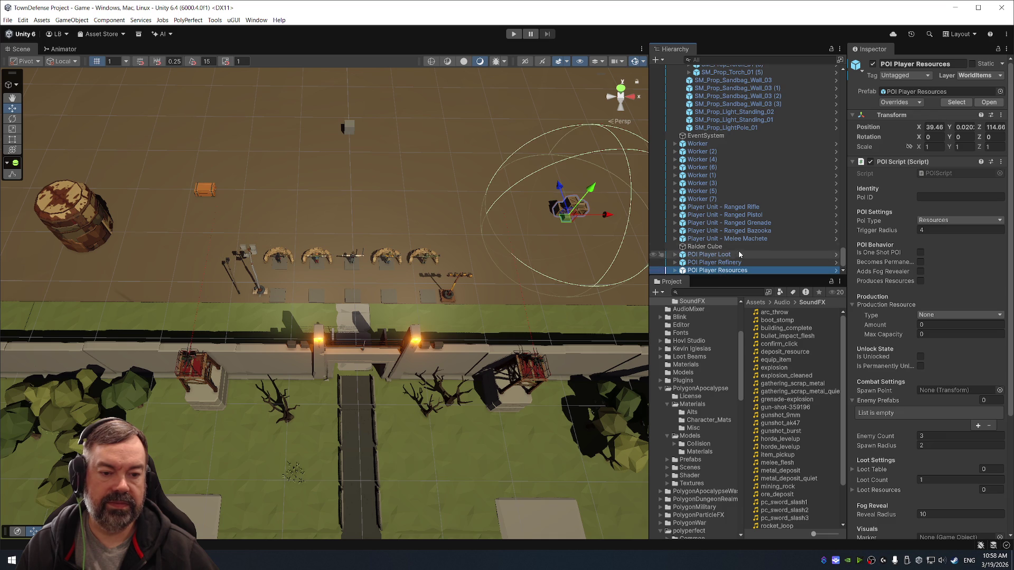
pyautogui.click(742, 246)
pyautogui.scroll(3, 781, 189)
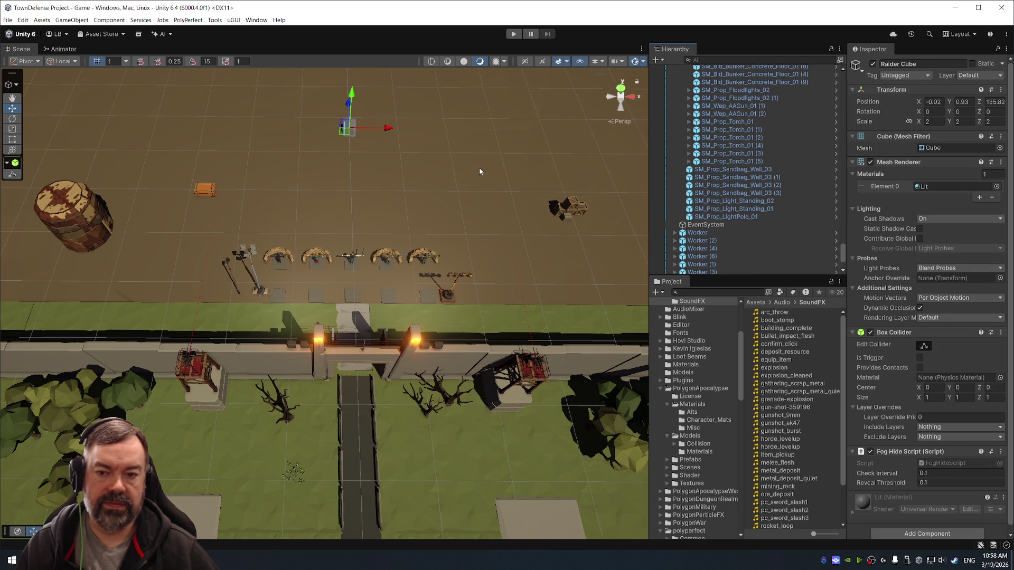
pyautogui.click(429, 259)
pyautogui.click(742, 160)
pyautogui.press('Left')
pyautogui.scroll(10, 735, 153)
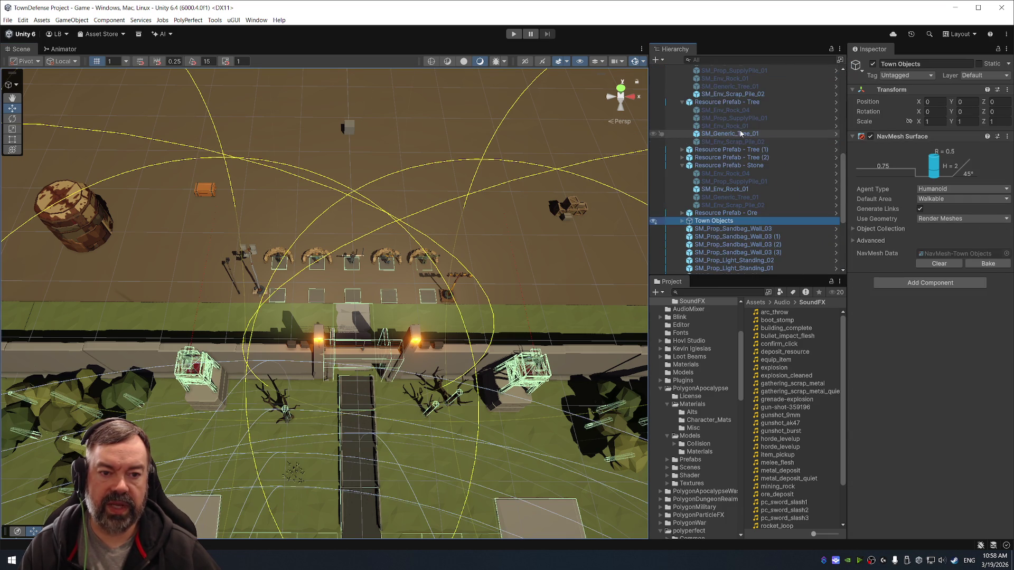
pyautogui.scroll(-2, 734, 159)
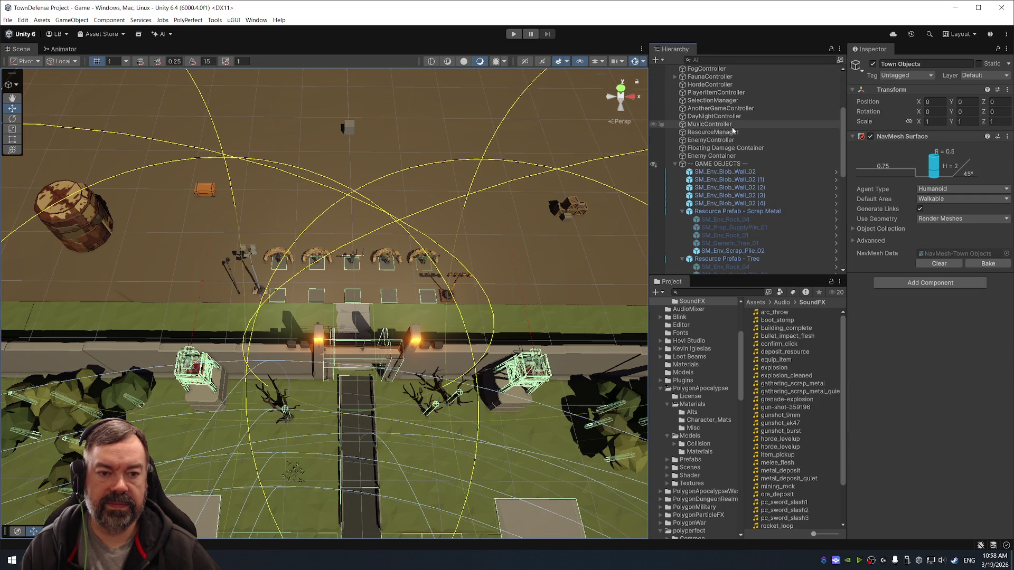
pyautogui.scroll(3, 716, 123)
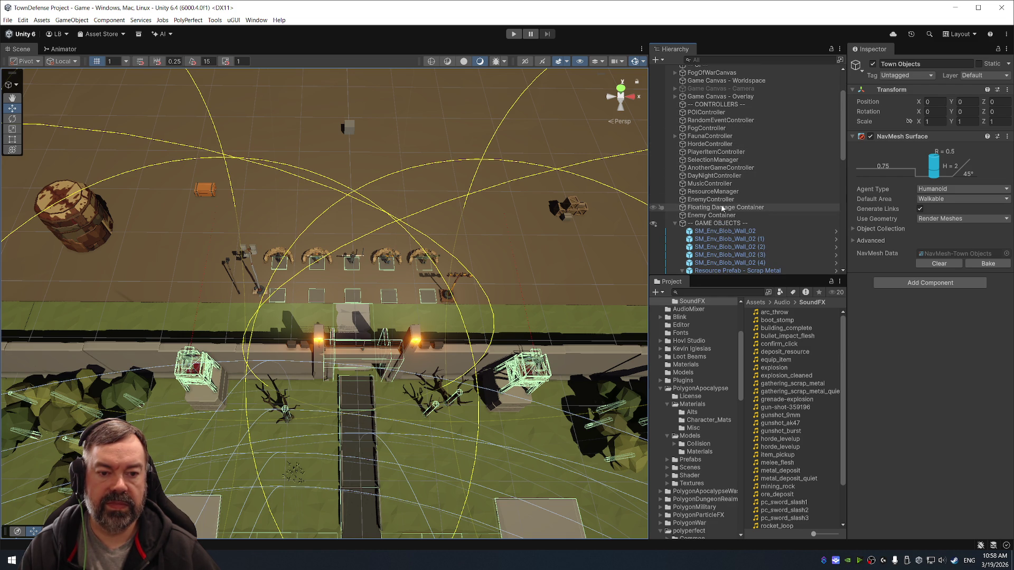
pyautogui.scroll(3, 728, 153)
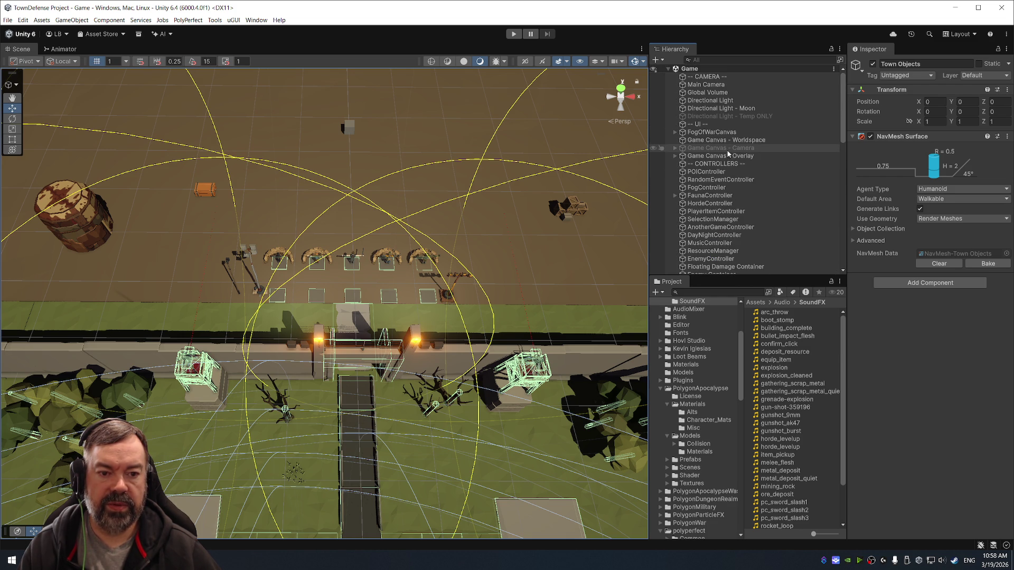
# Inspect the RandomEvent, Fog, Fauna, Horde, SelectionManager and AnotherGameController objects.
pyautogui.click(728, 179)
pyautogui.click(728, 187)
pyautogui.click(727, 195)
pyautogui.click(727, 203)
pyautogui.click(727, 219)
pyautogui.click(728, 227)
pyautogui.scroll(-3, 732, 224)
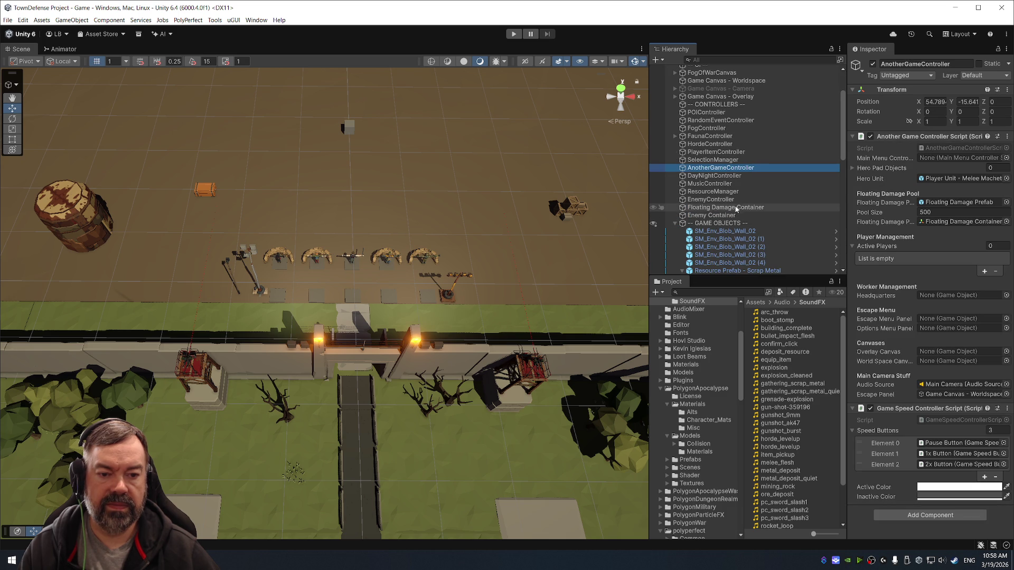
# Step through the RandomEvent, POI, Fog, Horde, PlayerItem and SelectionManager settings.
pyautogui.click(751, 121)
pyautogui.click(755, 112)
pyautogui.click(779, 120)
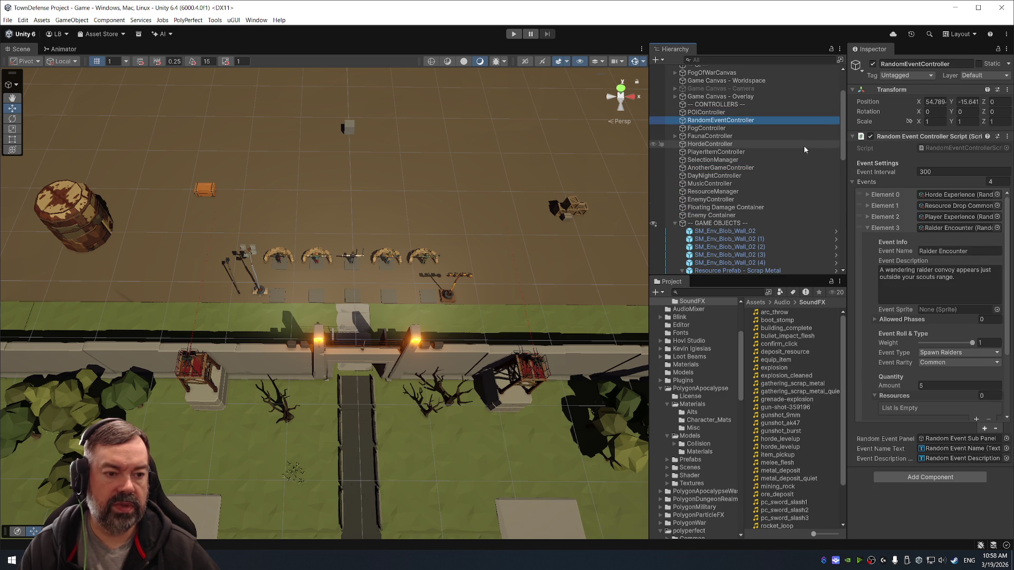
pyautogui.press('Down')
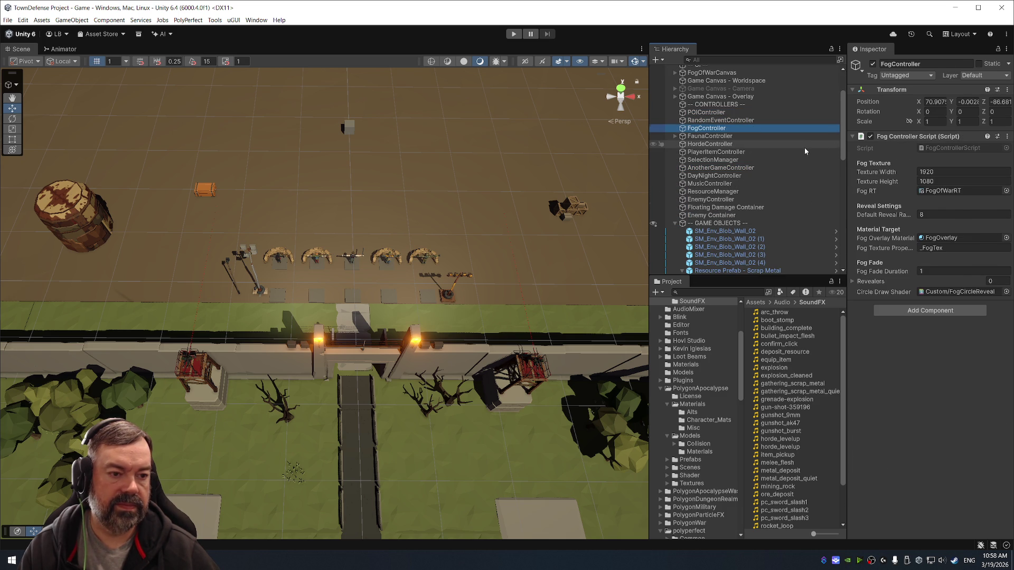
pyautogui.press('Down')
pyautogui.press('Down')
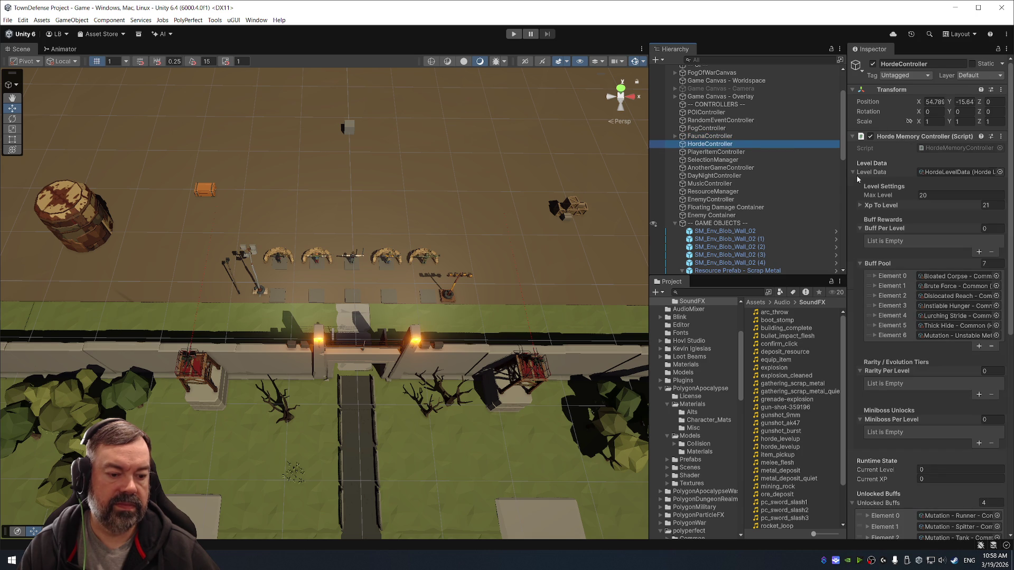
pyautogui.press('Down')
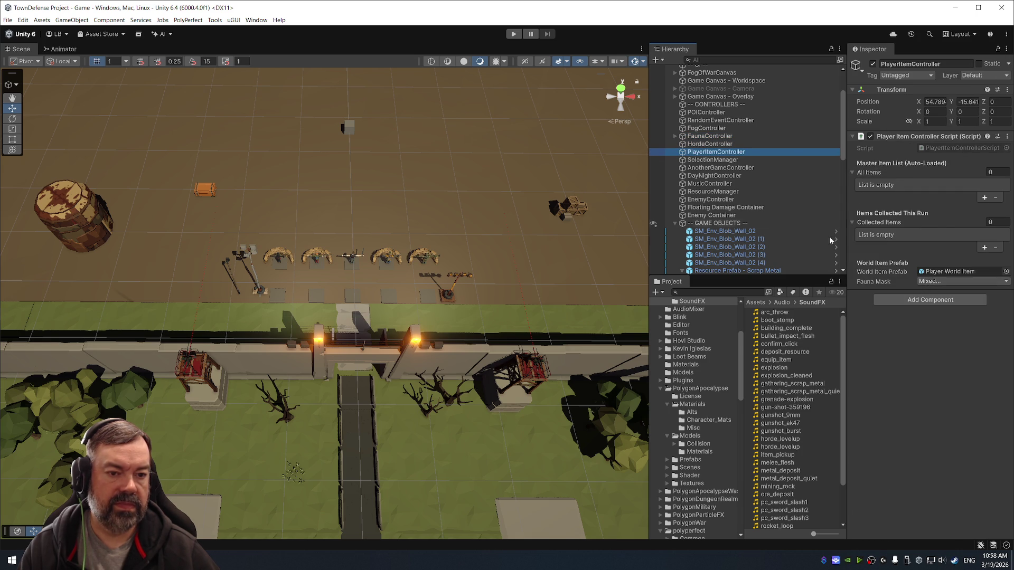
pyautogui.press('Down')
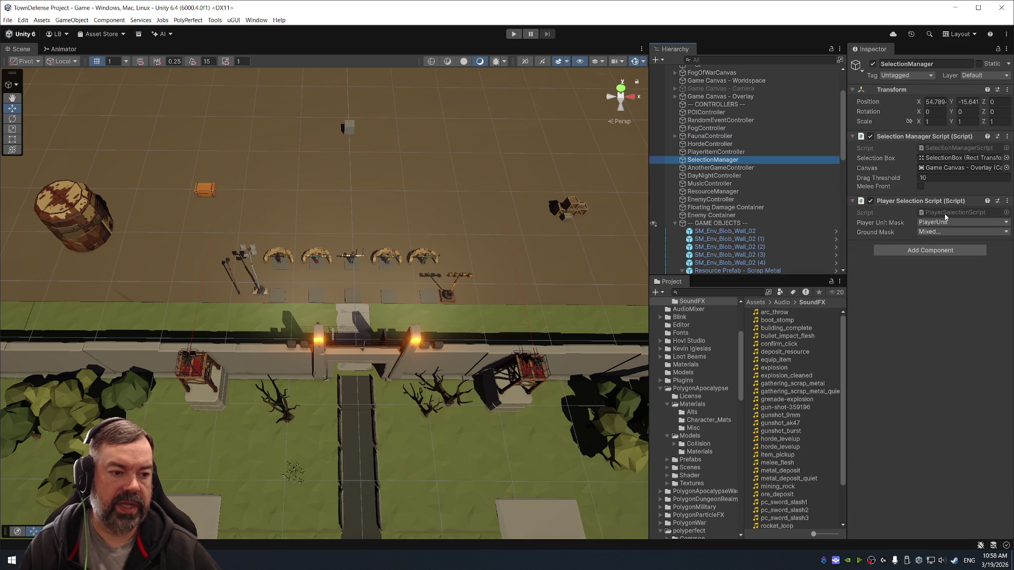
# Locate PlayerSelectionScript and toggle the Enemy layer in SelectionManager's Ground Mask.
pyautogui.click(943, 212)
pyautogui.click(948, 232)
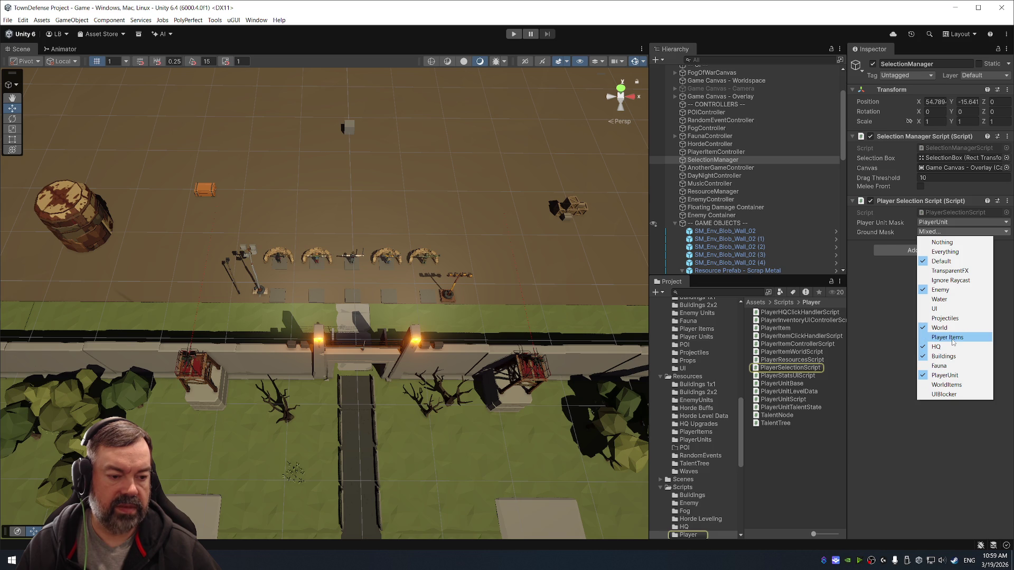
pyautogui.click(960, 296)
# In Visual Studio, search groundMask to find the line 164 raycast, then return to Unity.
pyautogui.hotkey('alt', 'Tab')
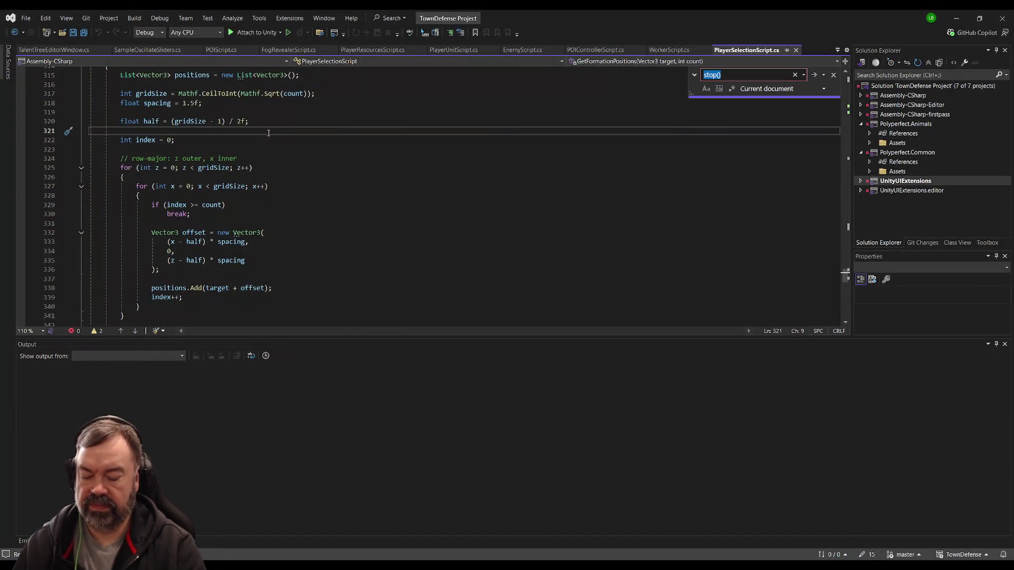
pyautogui.write('mask')
pyautogui.doubleClick(184, 153)
pyautogui.hotkey('ctrl', 'f')
pyautogui.press('Return')
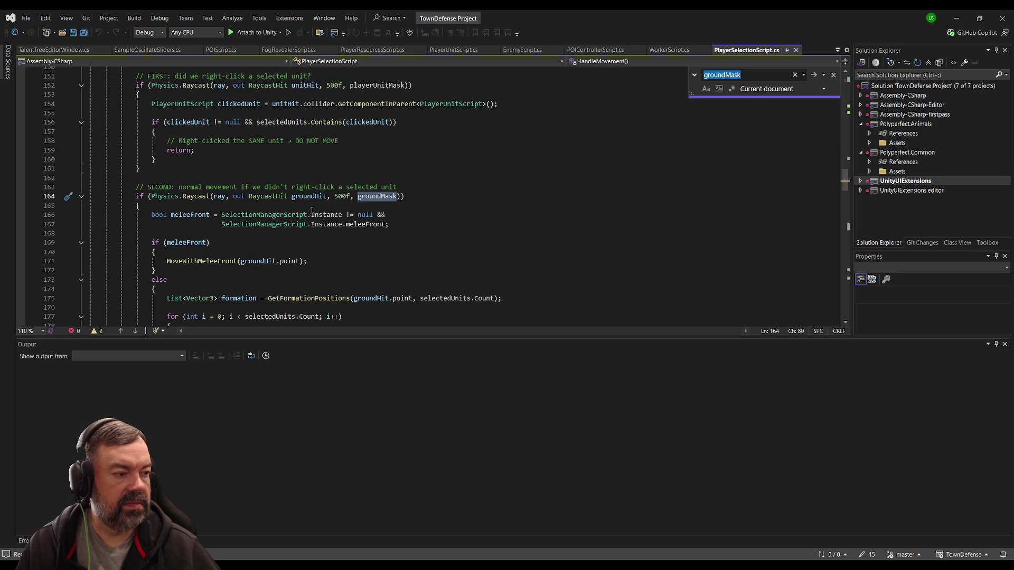
pyautogui.hotkey('alt', 'Tab')
pyautogui.click(986, 75)
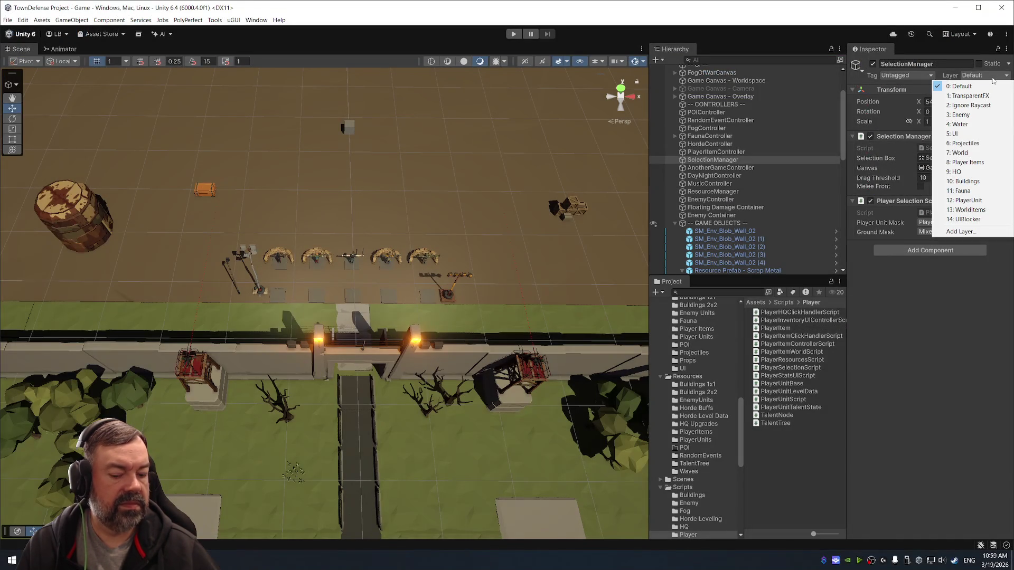
# Add the WorldItems layer to SelectionManager's Ground Mask.
pyautogui.click(976, 238)
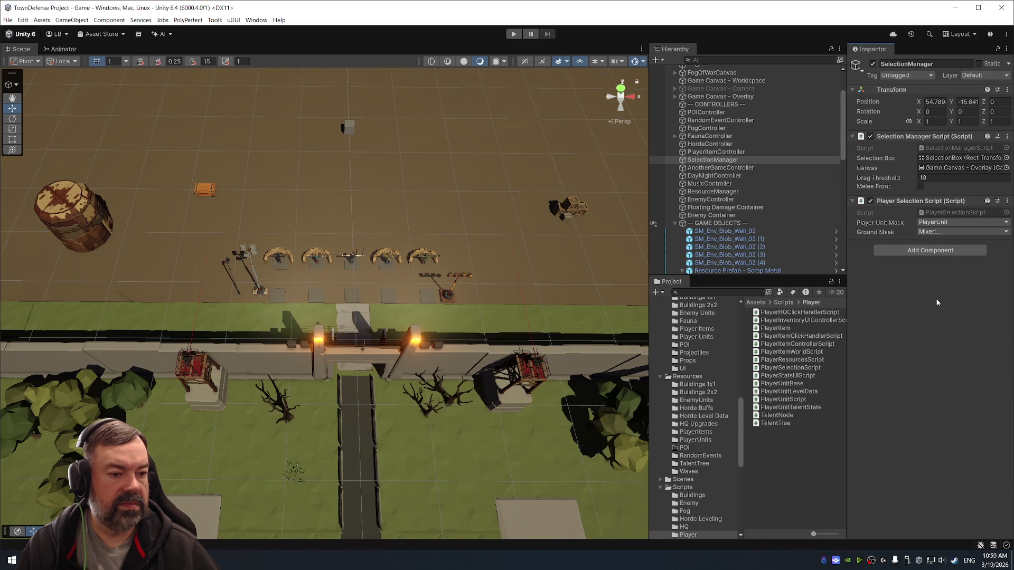
pyautogui.click(978, 232)
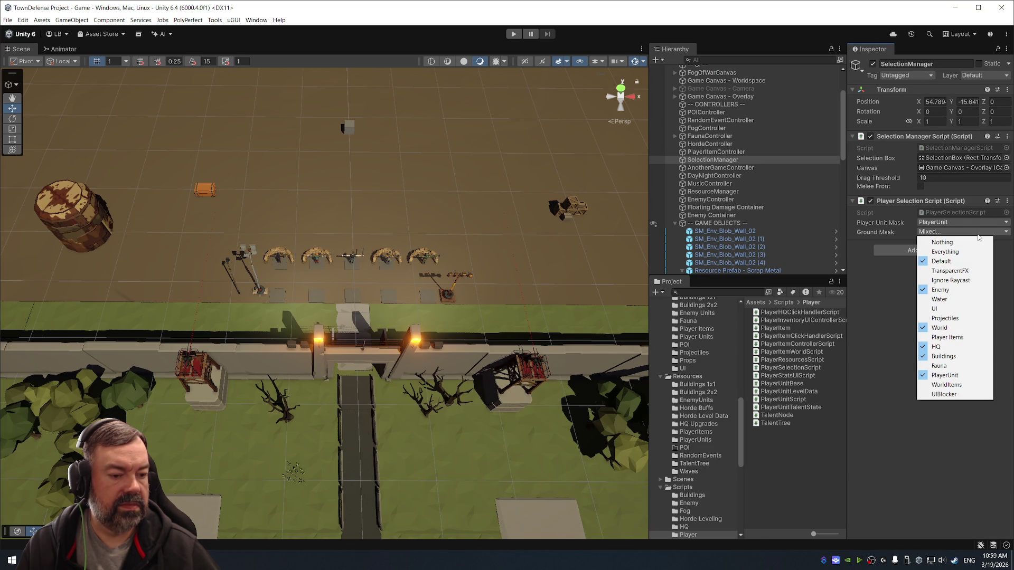
pyautogui.click(965, 386)
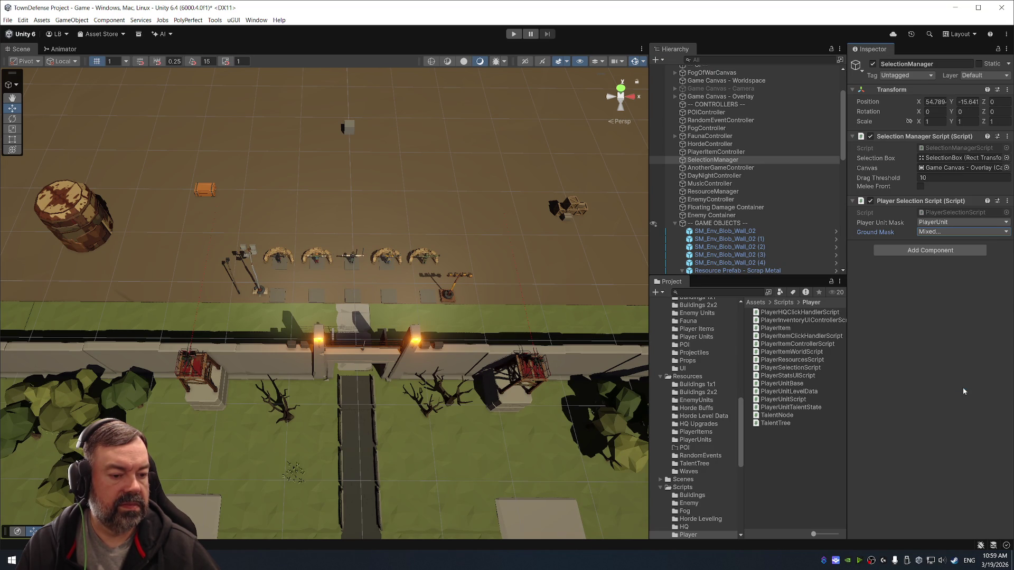
# Play the scene, box-select three soldiers, order them to a spot, then inspect SM_Prop_Crate_03.
pyautogui.click(514, 34)
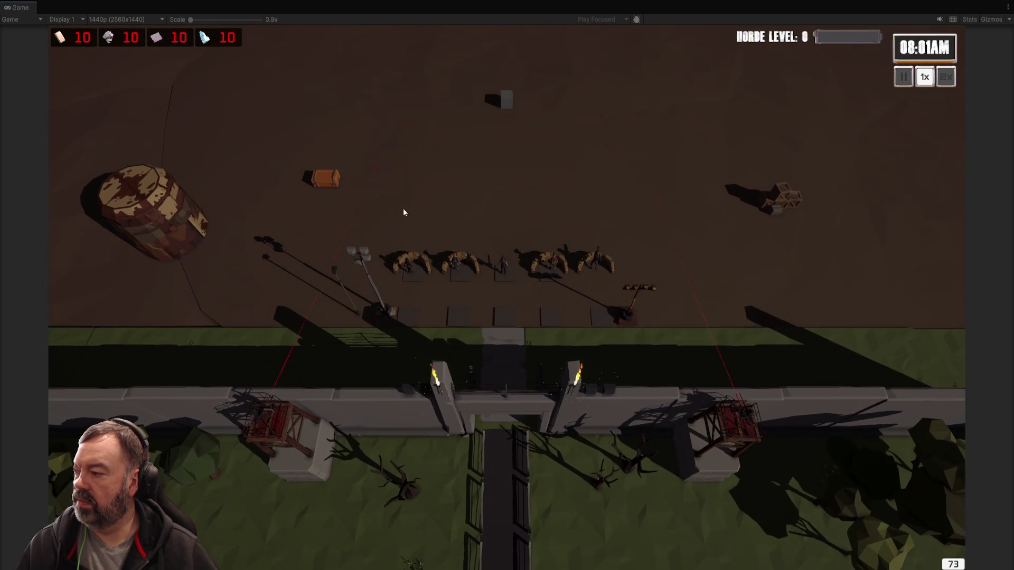
pyautogui.moveTo(385, 203); pyautogui.dragTo(486, 293)
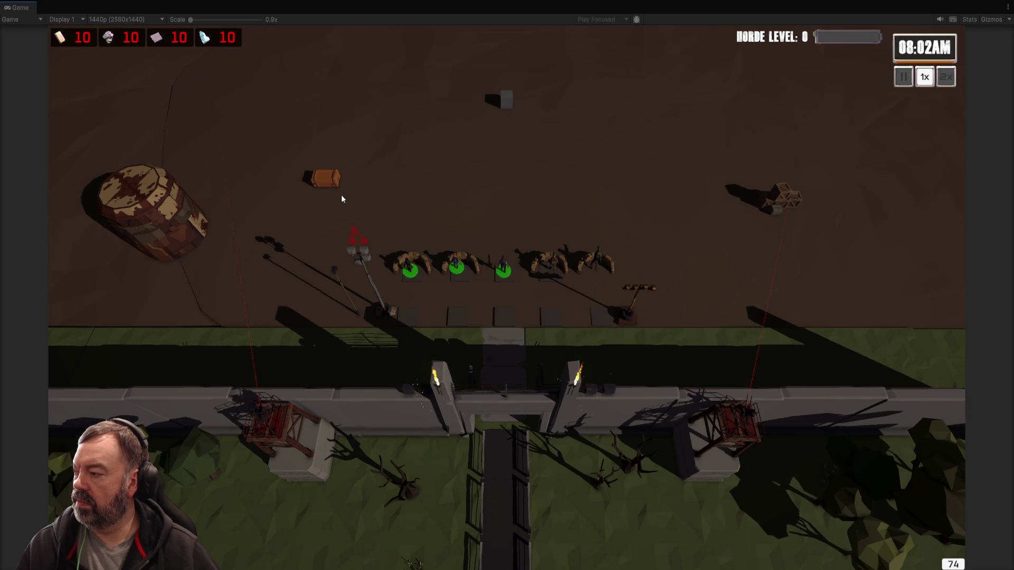
pyautogui.rightClick(363, 215)
pyautogui.scroll(2, 362, 215)
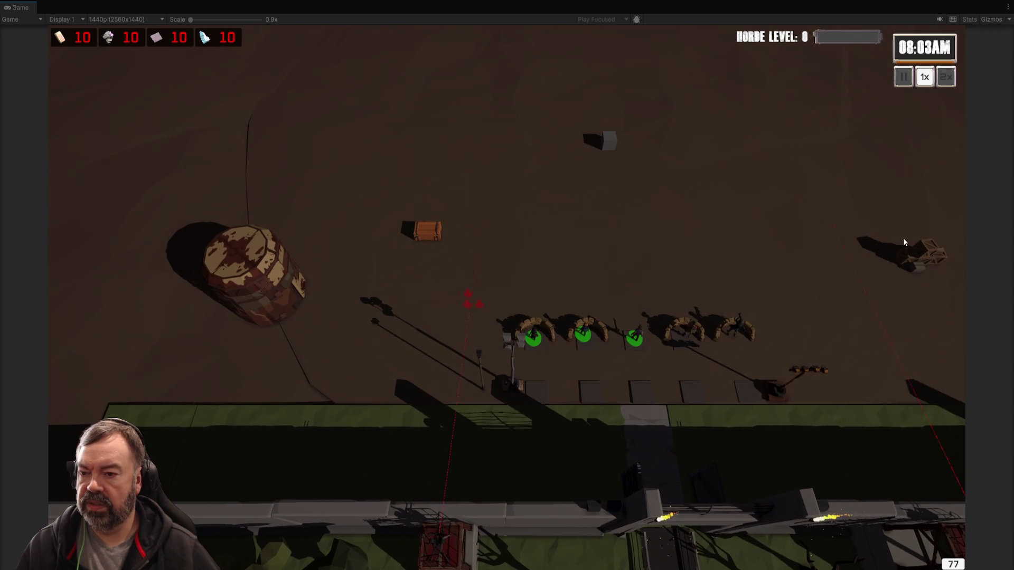
pyautogui.hotkey('ctrl', '1')
pyautogui.click(211, 191)
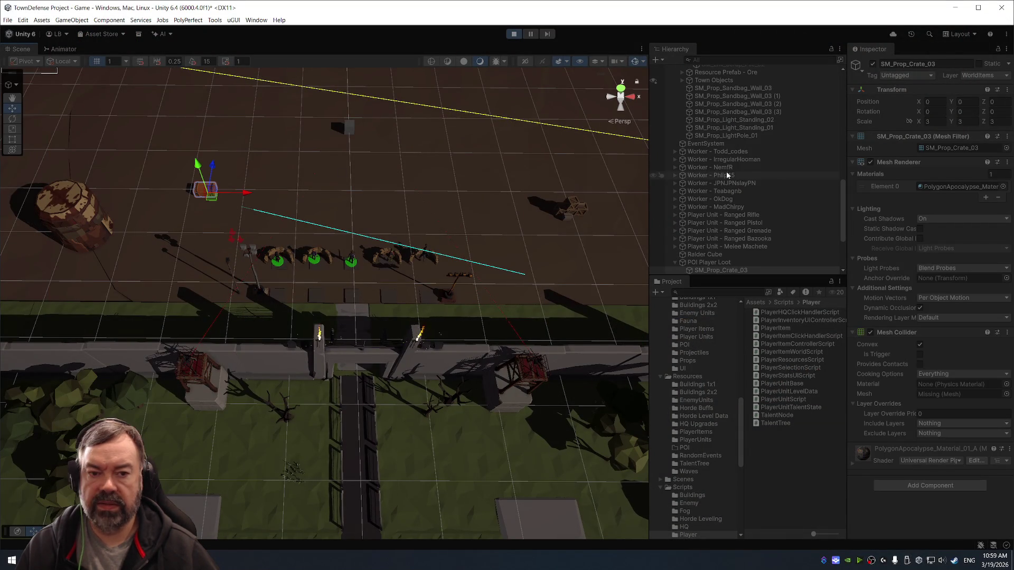
# Inspect POI Player Loot and its crate, comparing it with Resource Prefab - Tree.
pyautogui.click(716, 263)
pyautogui.moveTo(338, 211)
pyautogui.mouseDown()
pyautogui.moveTo(295, 155)
pyautogui.moveTo(401, 82)
pyautogui.mouseUp()
pyautogui.moveTo(166, 280)
pyautogui.mouseDown()
pyautogui.moveTo(275, 212)
pyautogui.moveTo(401, 109)
pyautogui.moveTo(338, 196)
pyautogui.mouseUp()
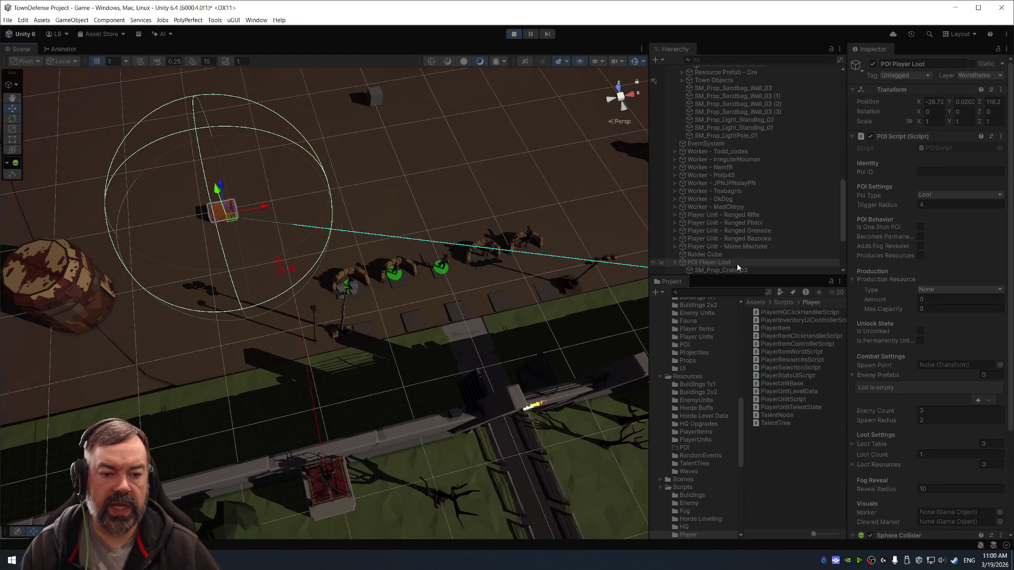
pyautogui.click(738, 269)
pyautogui.click(737, 262)
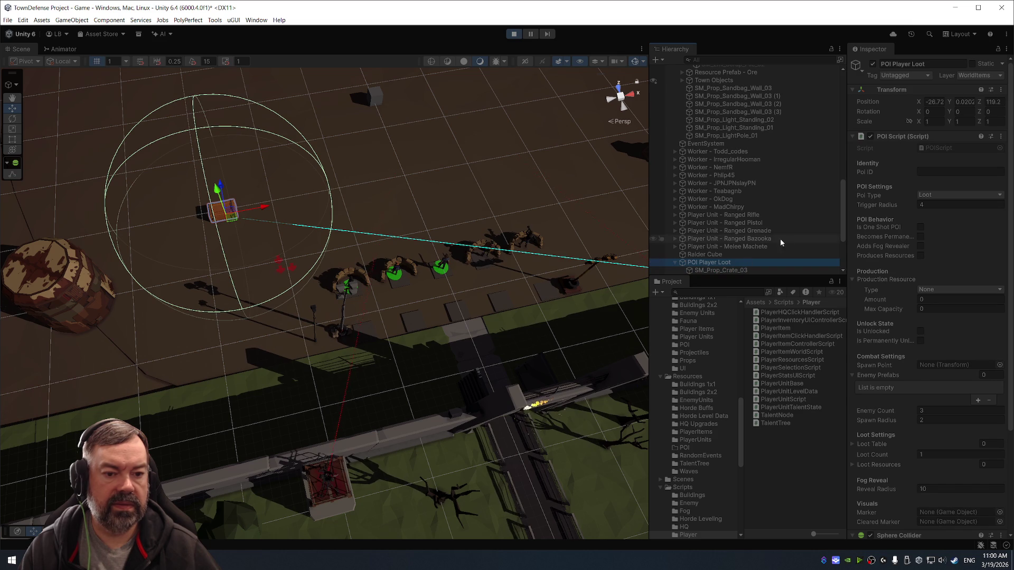
pyautogui.scroll(5, 787, 161)
pyautogui.click(767, 139)
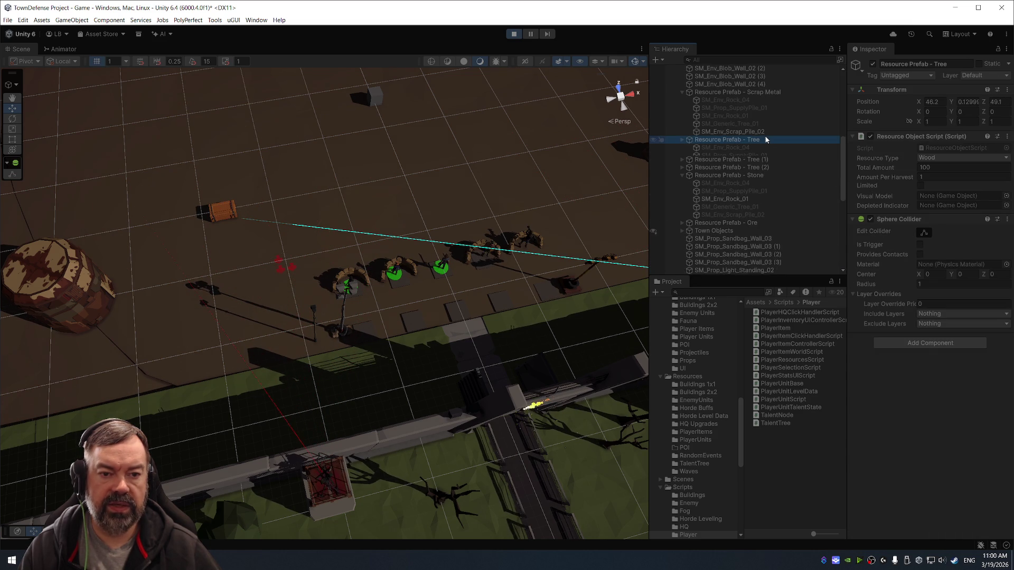
pyautogui.press('Left')
pyautogui.scroll(-6, 761, 147)
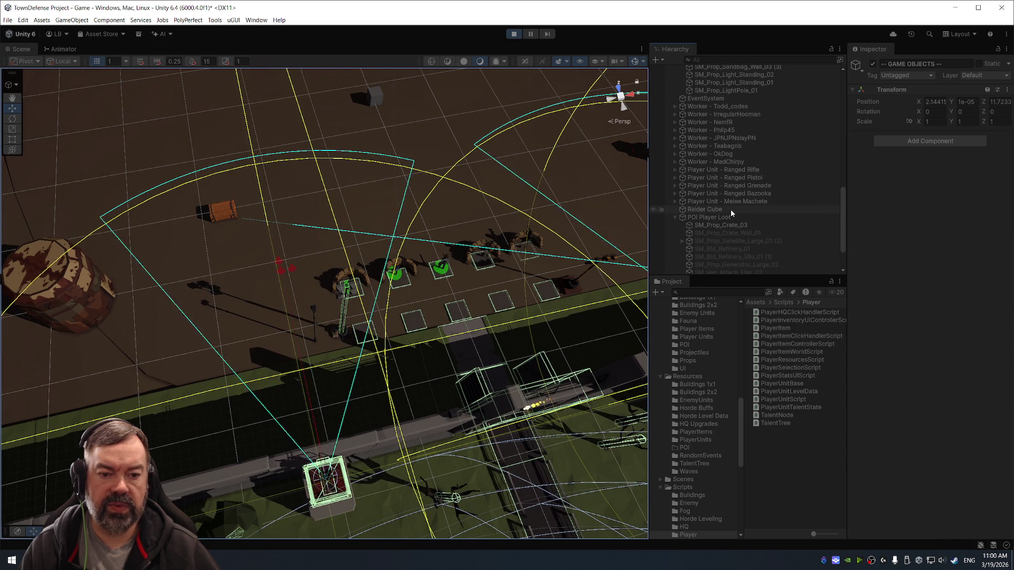
pyautogui.scroll(10, 730, 210)
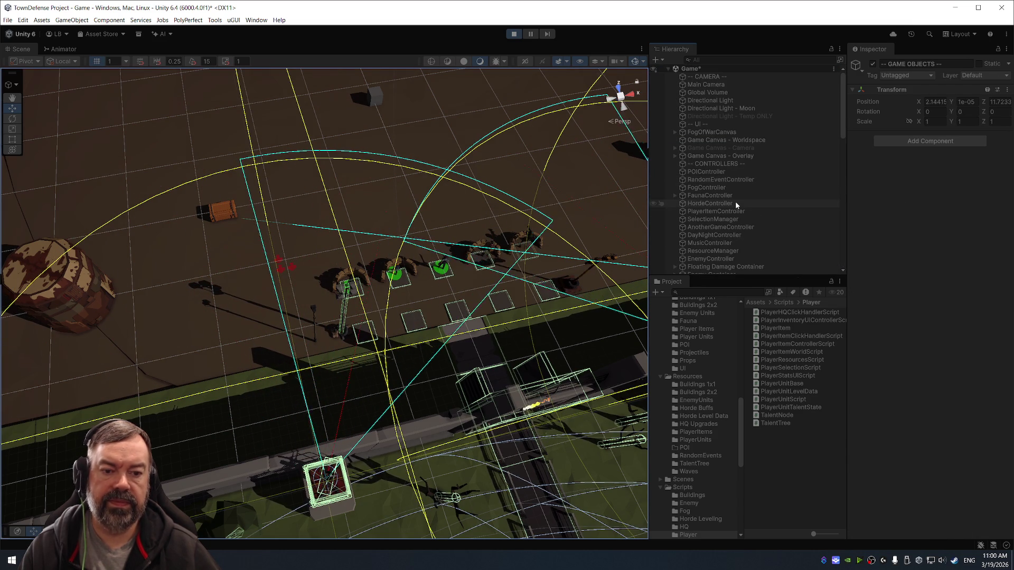
# Tick WorldItems in the SelectionManager's Ground Mask.
pyautogui.click(727, 217)
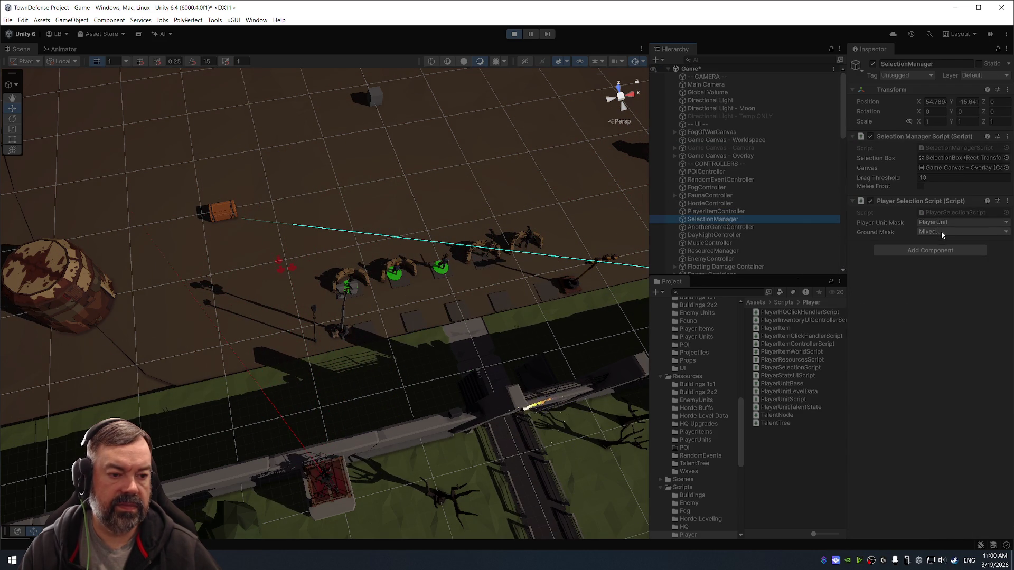
pyautogui.click(941, 234)
pyautogui.click(951, 385)
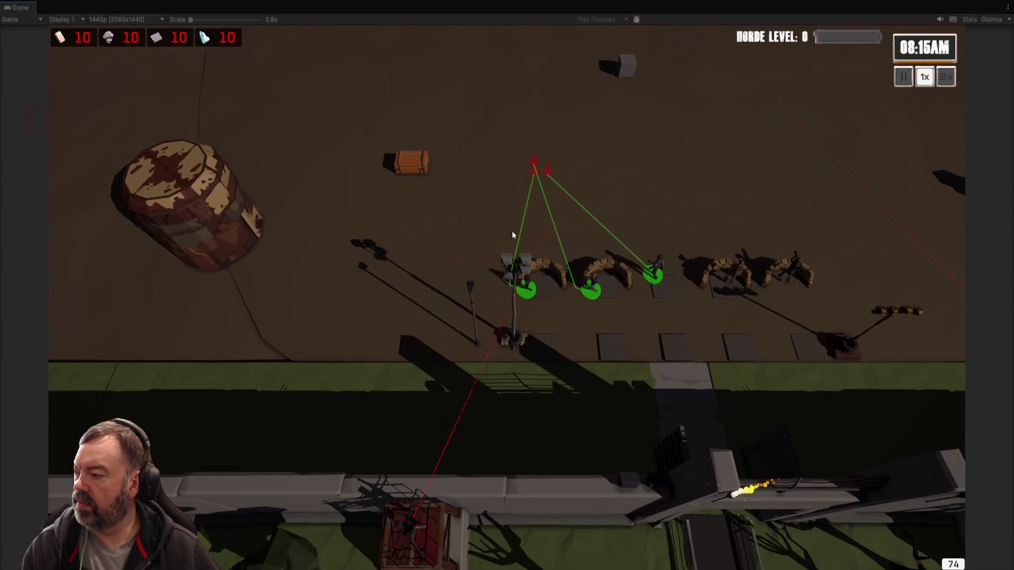
# Order the selected soldiers to several yard spots and onto the orange crate.
pyautogui.rightClick(430, 193)
pyautogui.rightClick(453, 150)
pyautogui.rightClick(403, 126)
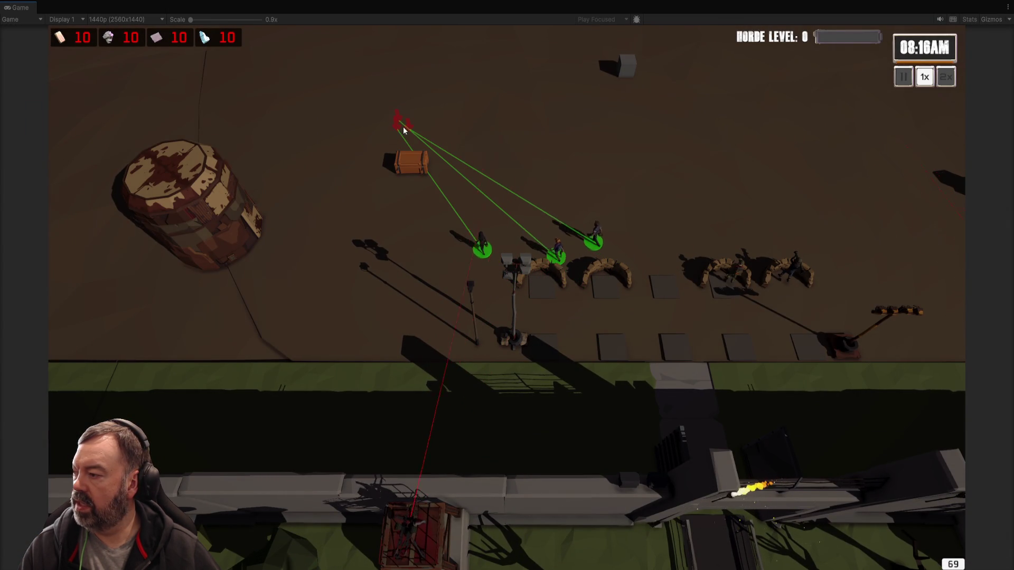
pyautogui.rightClick(407, 170)
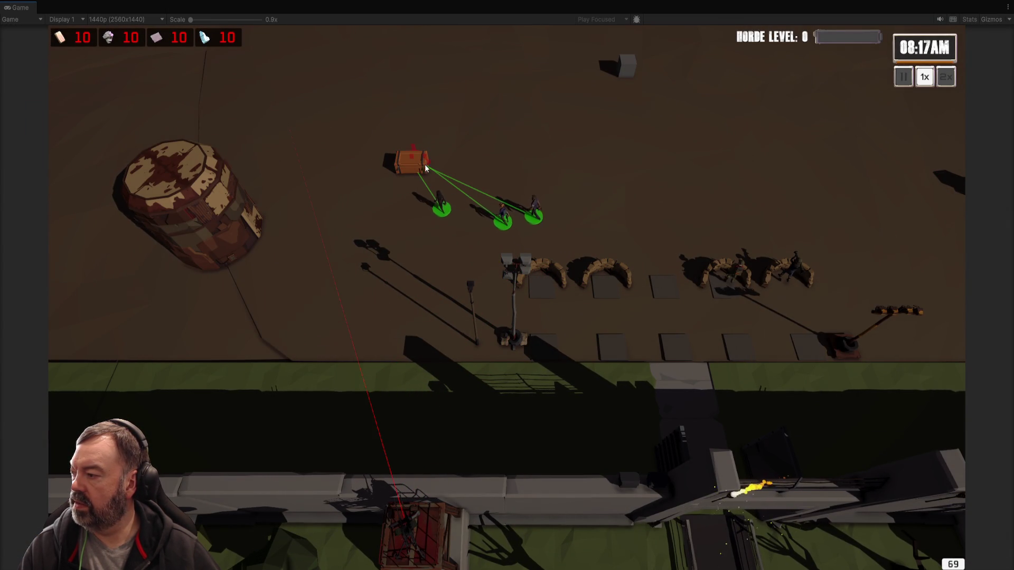
pyautogui.rightClick(433, 132)
pyautogui.rightClick(376, 126)
# Send the soldiers right of the crate, toward the barrel, then leave fullscreen.
pyautogui.rightClick(366, 214)
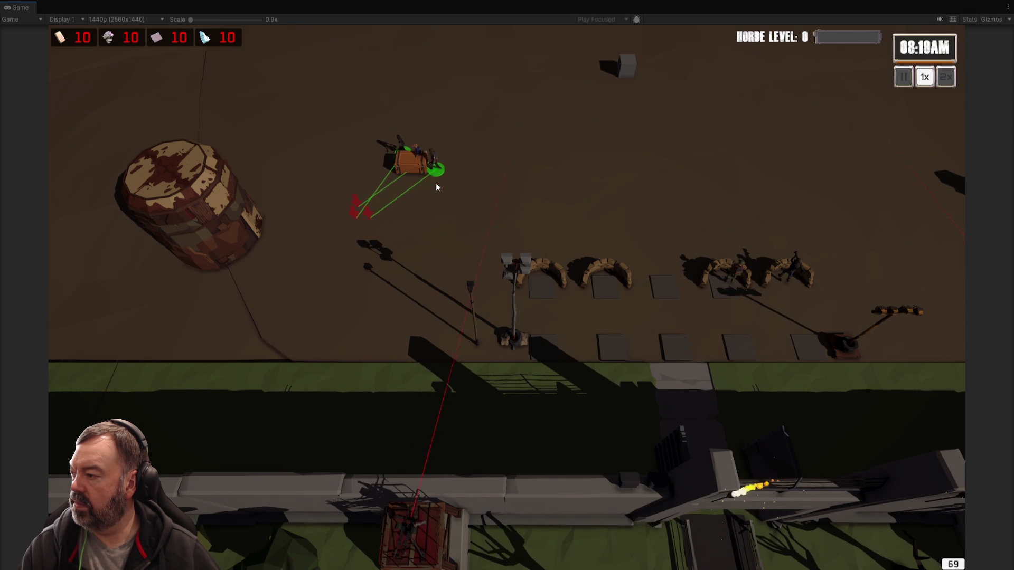
pyautogui.rightClick(477, 197)
pyautogui.rightClick(255, 226)
pyautogui.rightClick(299, 243)
pyautogui.rightClick(453, 151)
pyautogui.hotkey('alt', 'Tab')
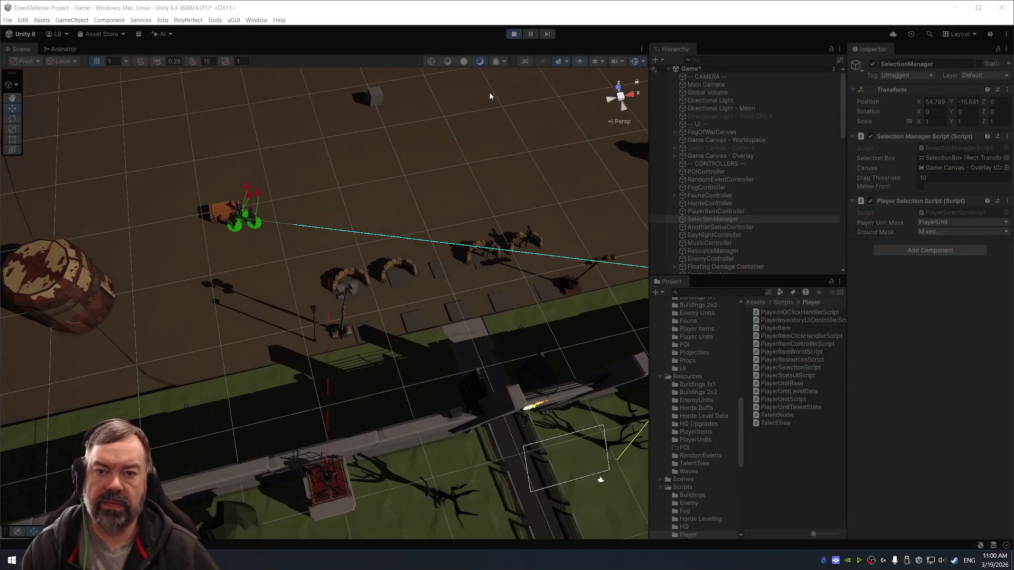
# Stop the game and select the Player Loot, Refinery and Resources POIs.
pyautogui.click(514, 36)
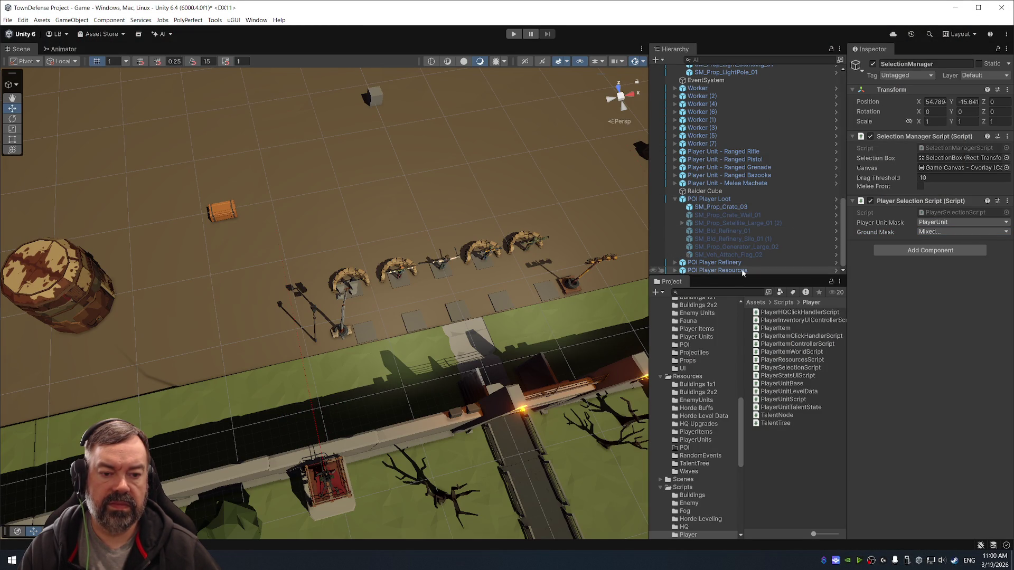
pyautogui.click(753, 200)
pyautogui.press('Left')
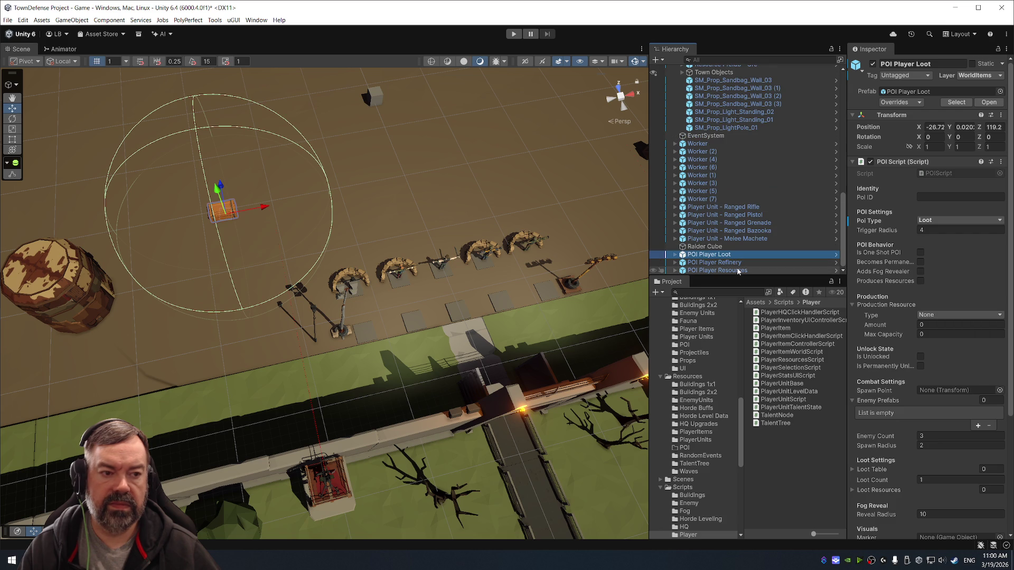
pyautogui.keyDown('shift'); pyautogui.click(737, 270); pyautogui.keyUp('shift')
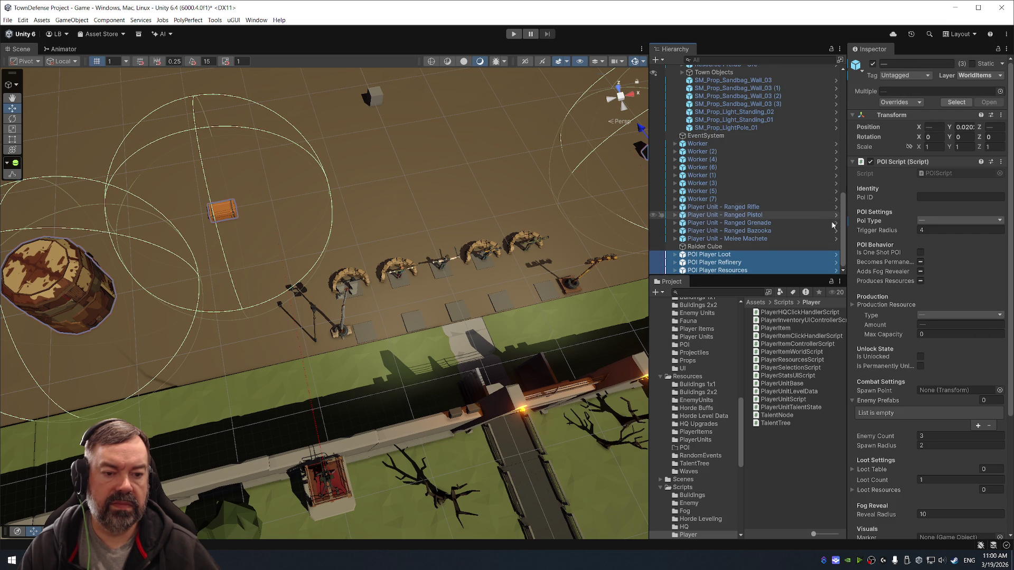
pyautogui.scroll(10, 758, 200)
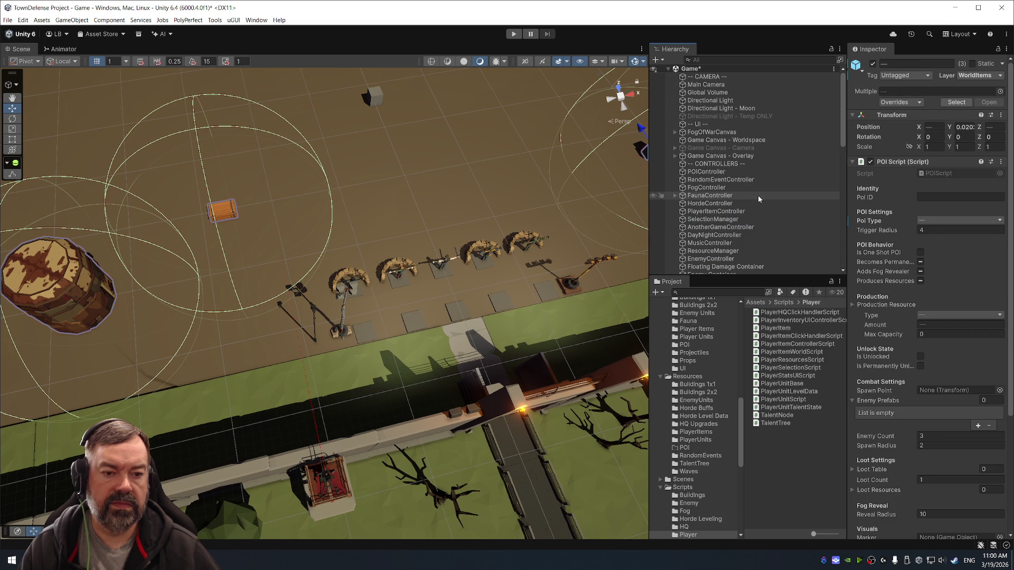
# Add WorldItems to the SelectionManager's Ground Mask and restart play mode.
pyautogui.click(727, 219)
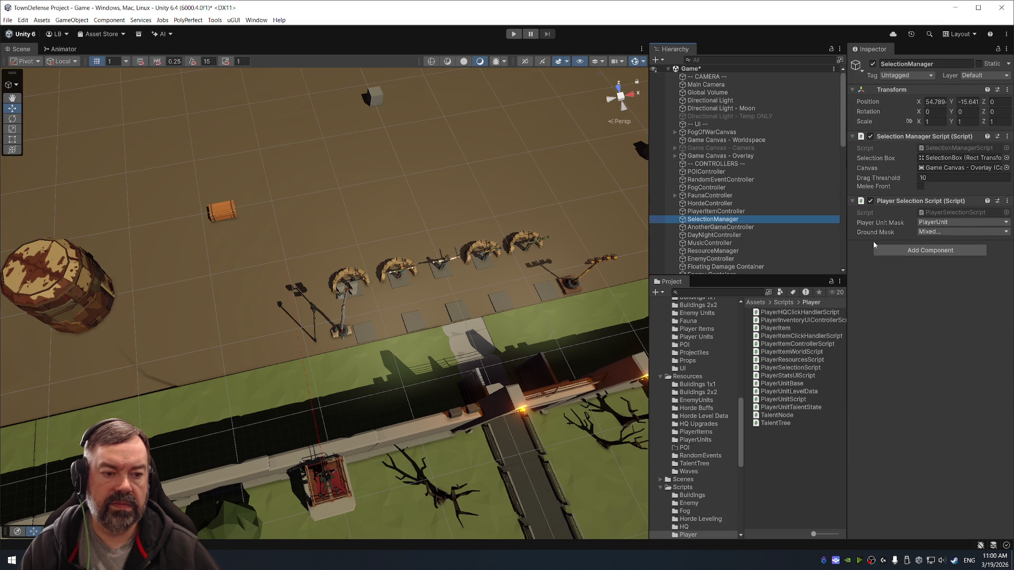
pyautogui.click(970, 233)
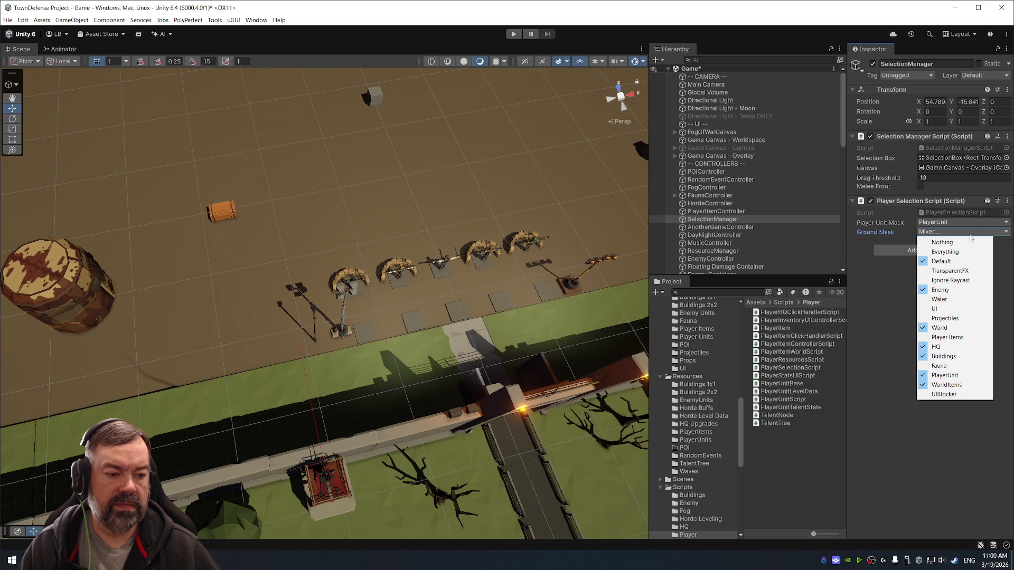
pyautogui.click(954, 389)
pyautogui.hotkey('ctrl', 'p')
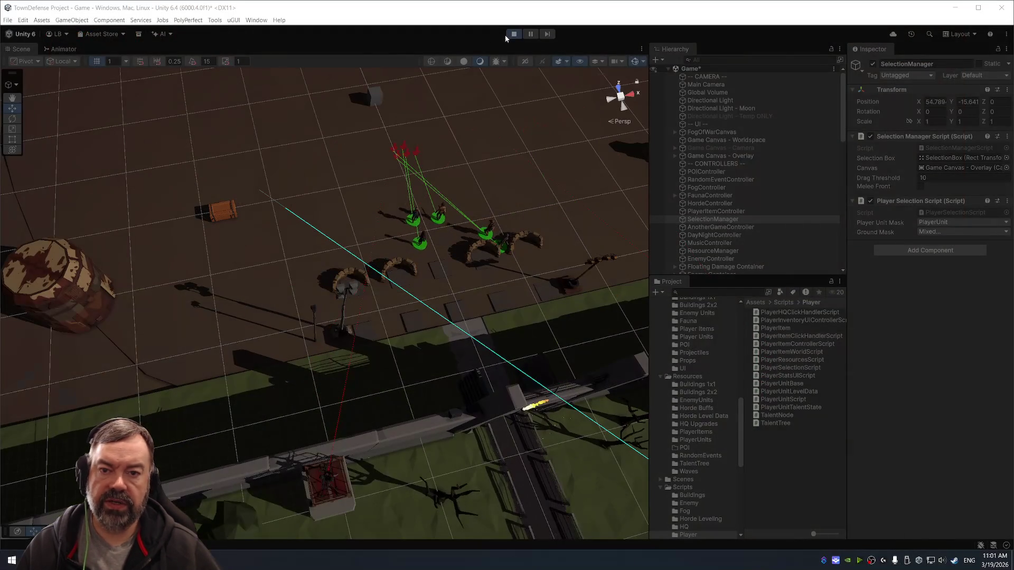
# Stop play mode after the soldier-ordering playtest.
pyautogui.click(507, 35)
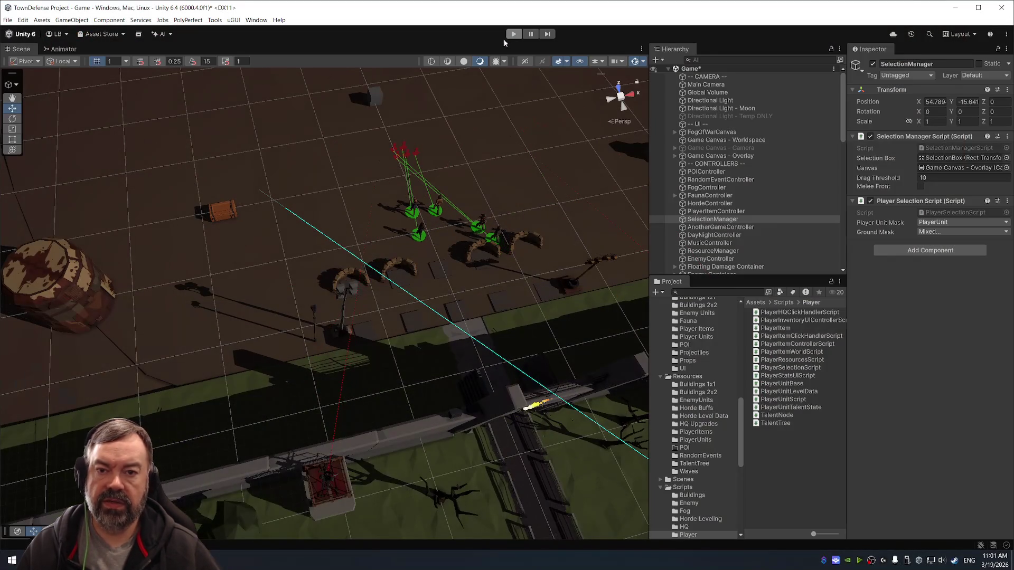
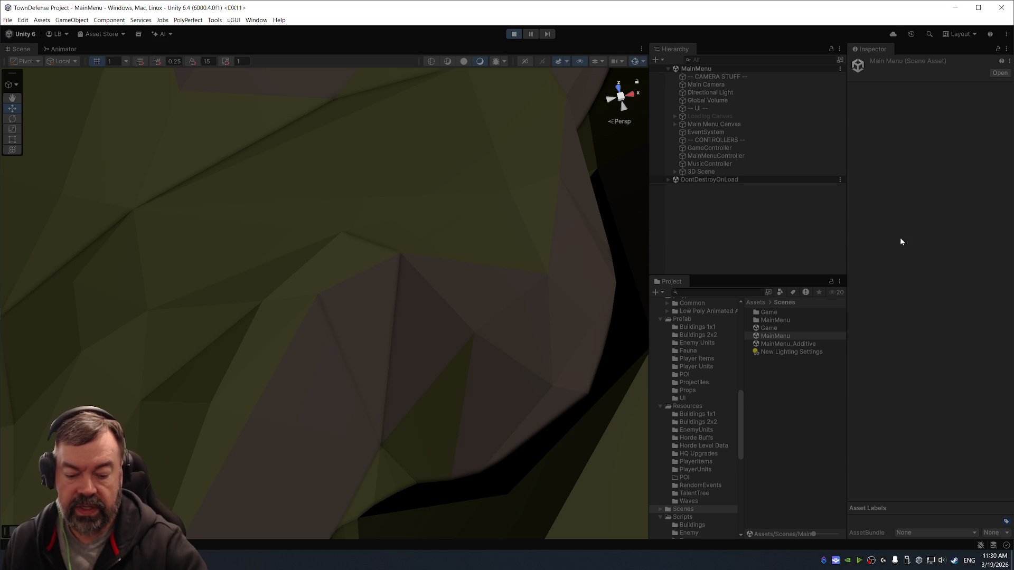
# Stop the running MainMenu game preview in the Unity toolbar to return to edit mode.
pyautogui.click(512, 35)
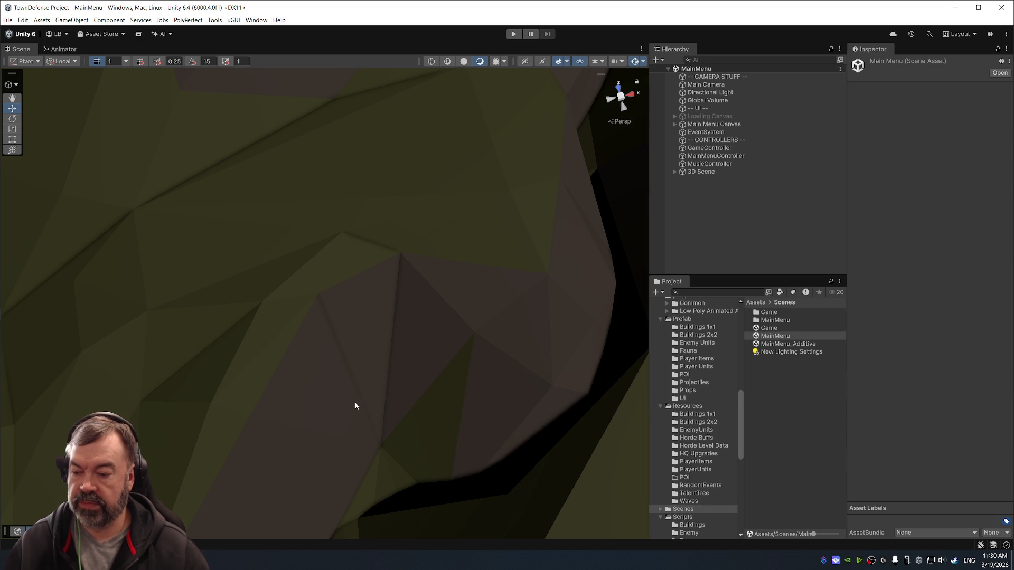
# Launch Steam by searching 'stea' in the Windows Start menu.
pyautogui.press('super')
pyautogui.write('stea')
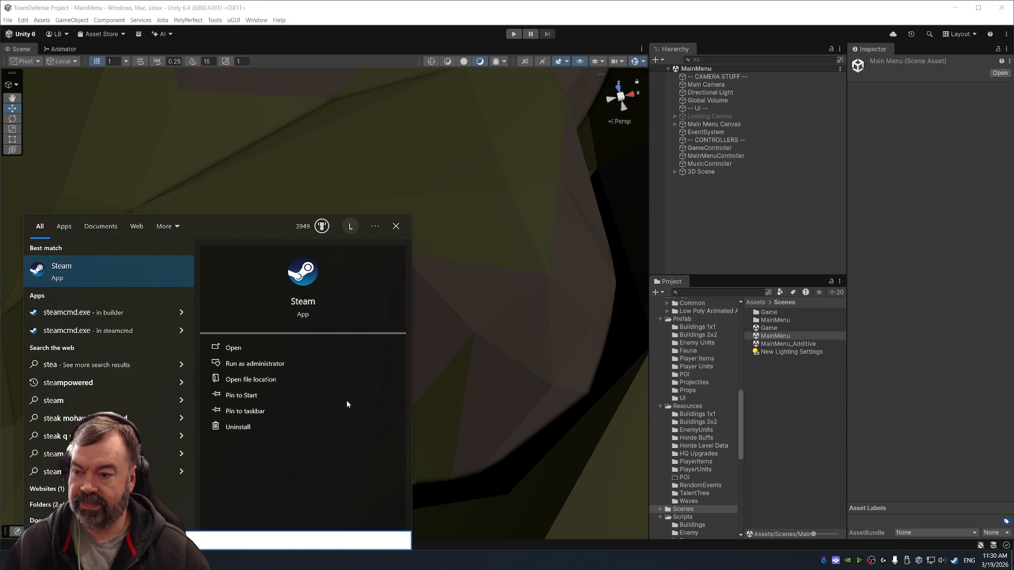
pyautogui.press('Return')
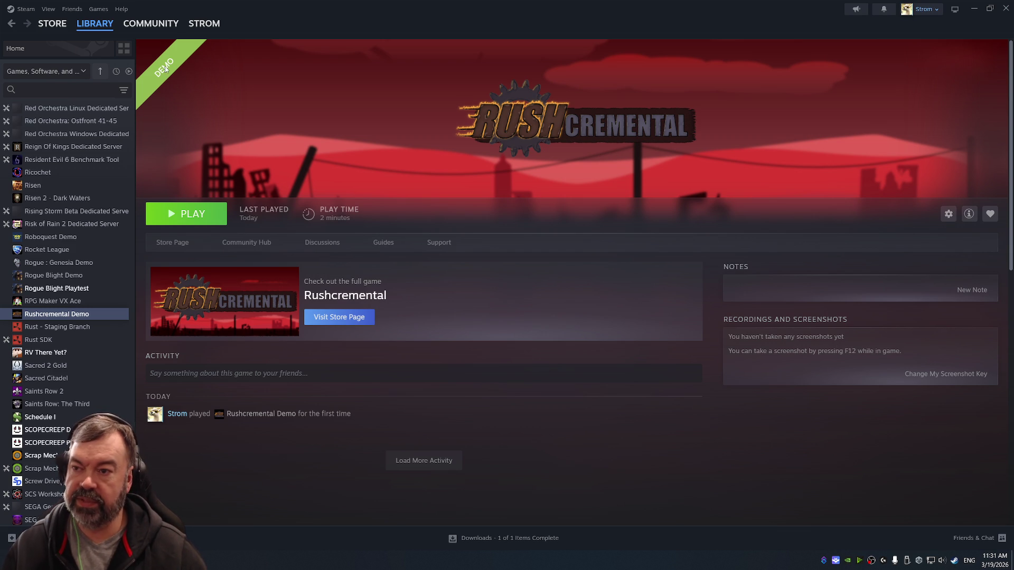
# From the Steam library home, open the Wanderburg Demo page and play it.
pyautogui.click(99, 33)
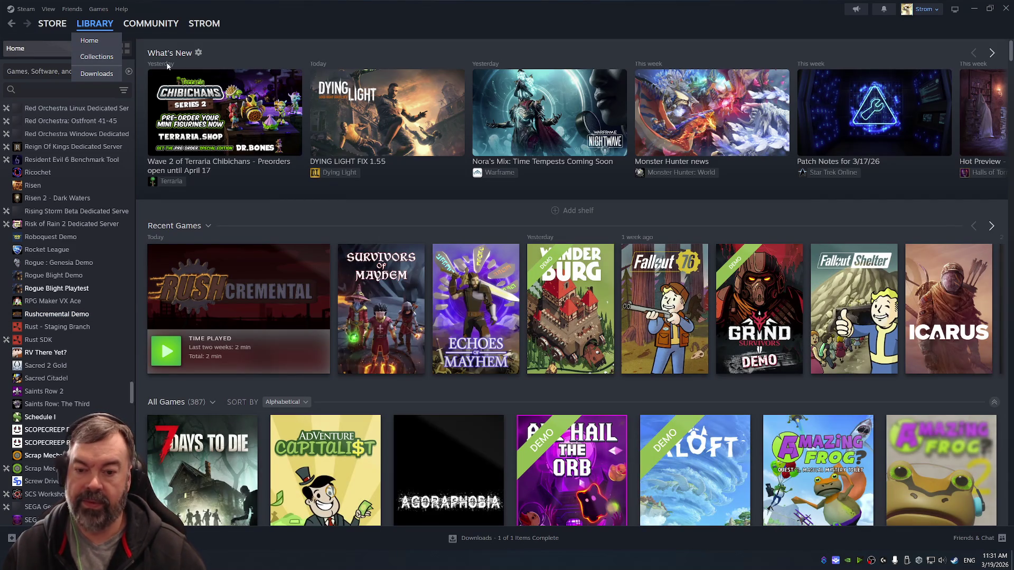
pyautogui.click(573, 289)
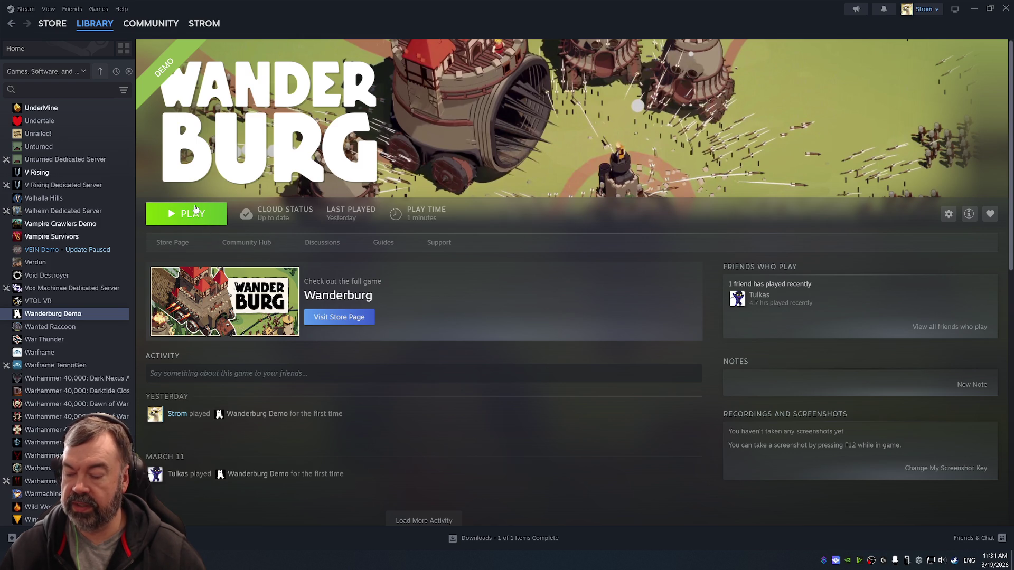
pyautogui.click(189, 213)
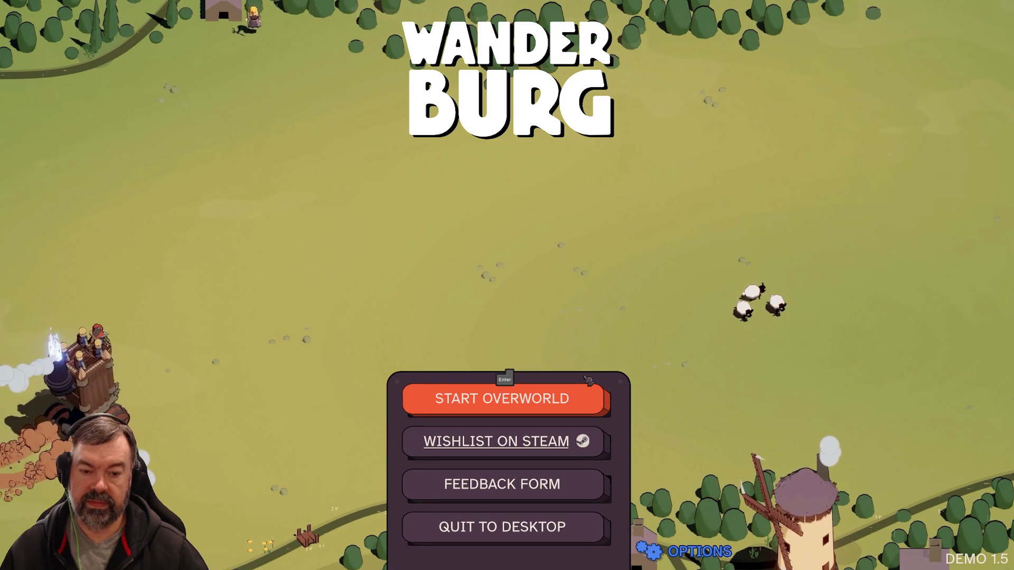
# Lower Wanderburg's music volume to roughly a quarter, then start the overworld map.
pyautogui.click(697, 551)
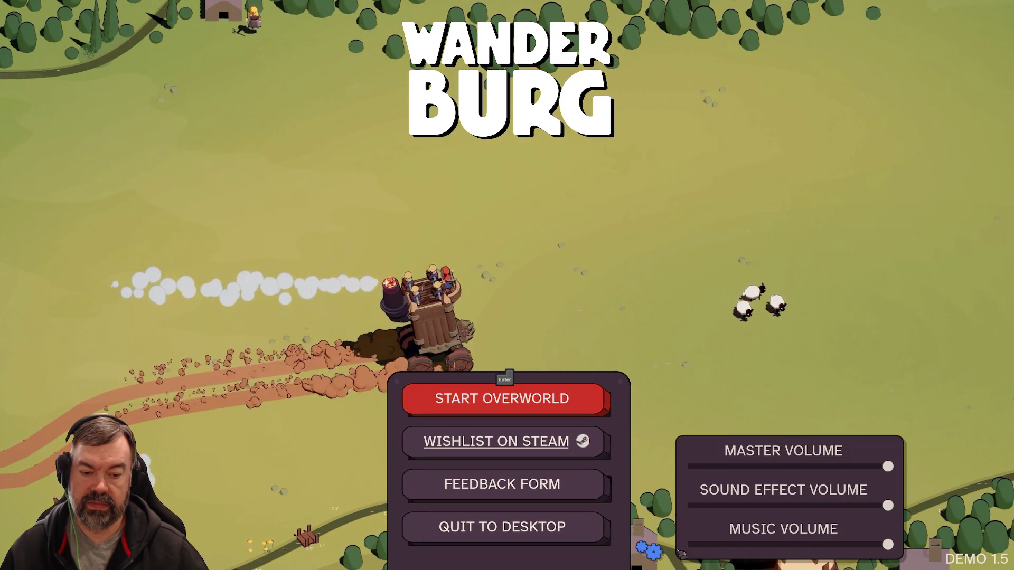
pyautogui.click(736, 545)
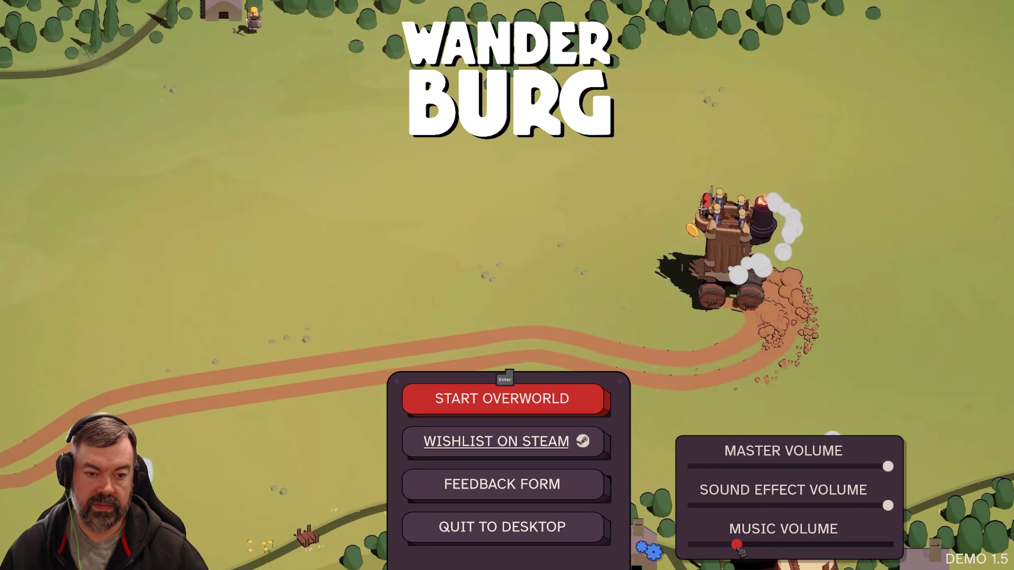
pyautogui.click(749, 546)
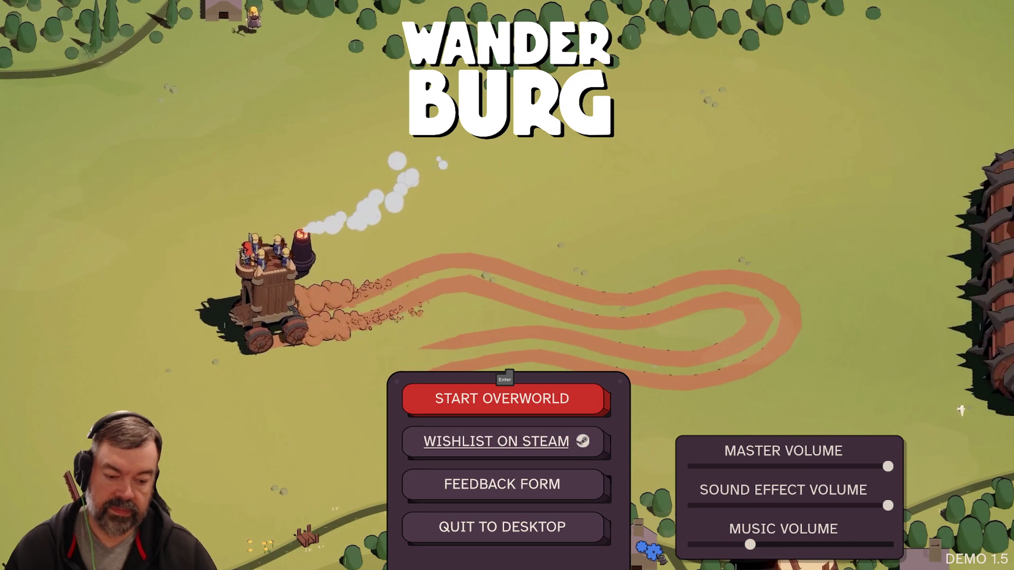
pyautogui.click(660, 553)
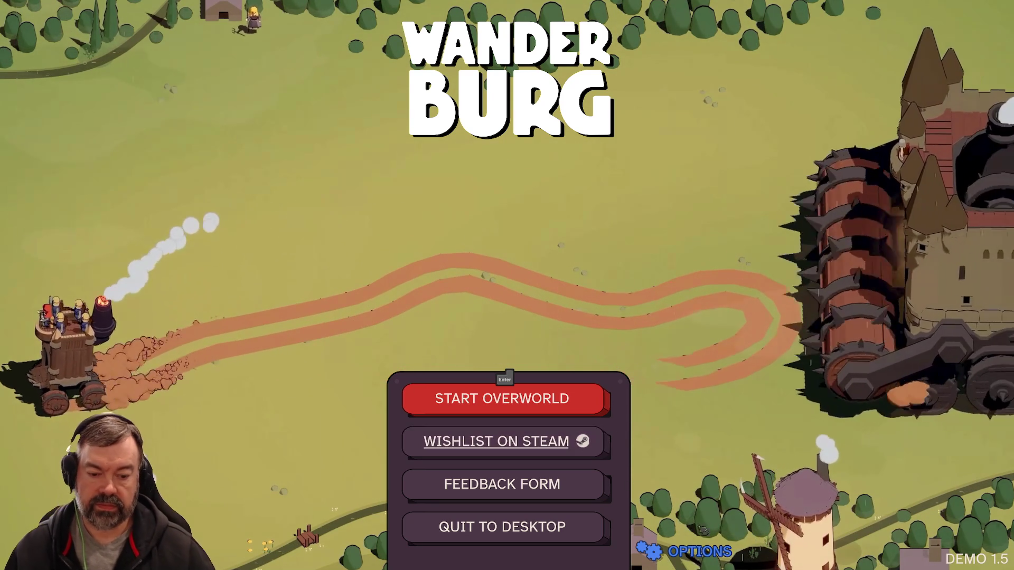
pyautogui.click(660, 554)
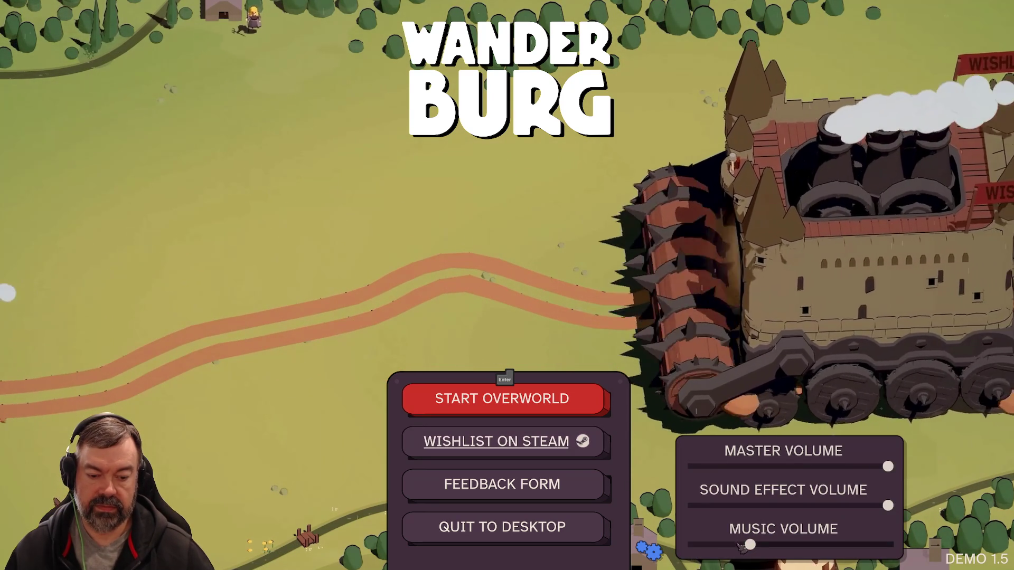
pyautogui.click(734, 545)
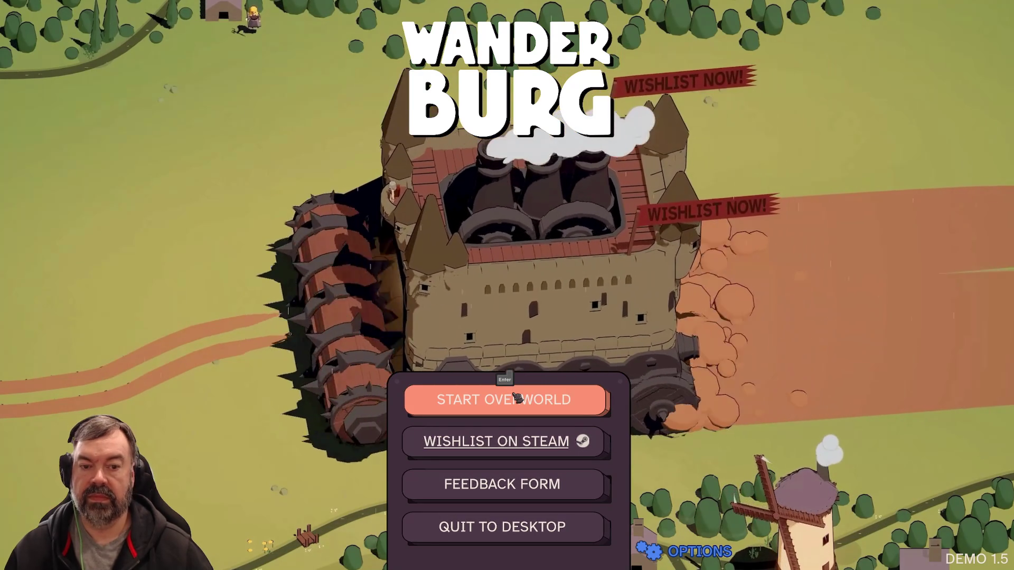
pyautogui.click(517, 398)
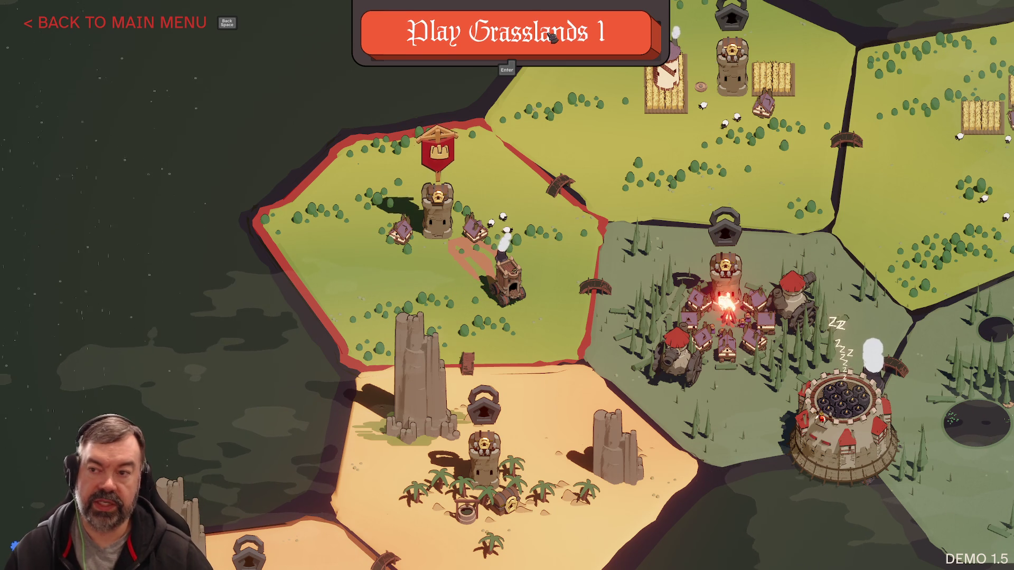
# Start the Grasslands 1 level from the top of the Wanderburg overworld map.
pyautogui.click(551, 37)
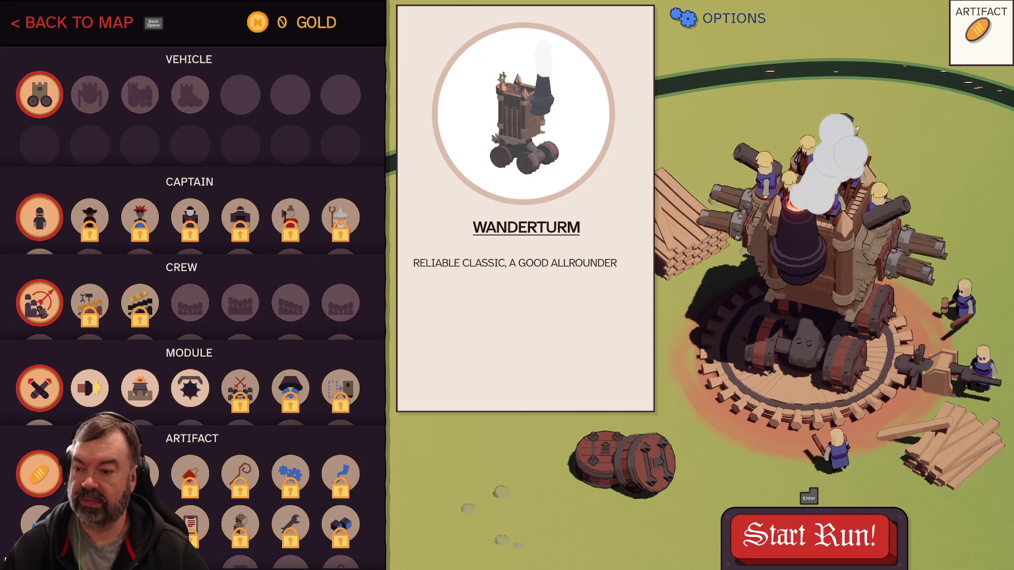
# Preview the Carpenters crew, then settle on the Archers crew.
pyautogui.click(39, 302)
pyautogui.click(100, 274)
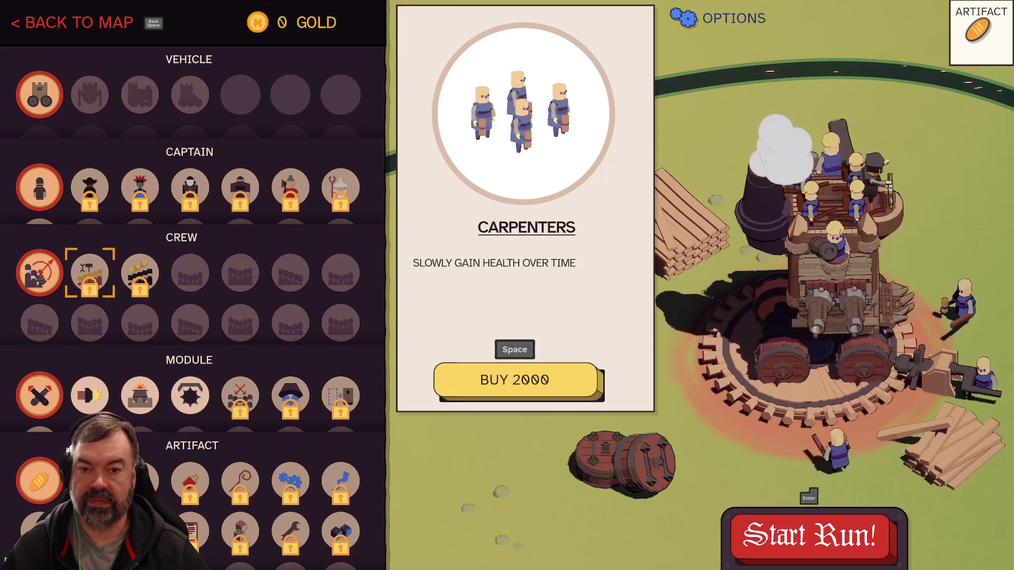
pyautogui.click(39, 273)
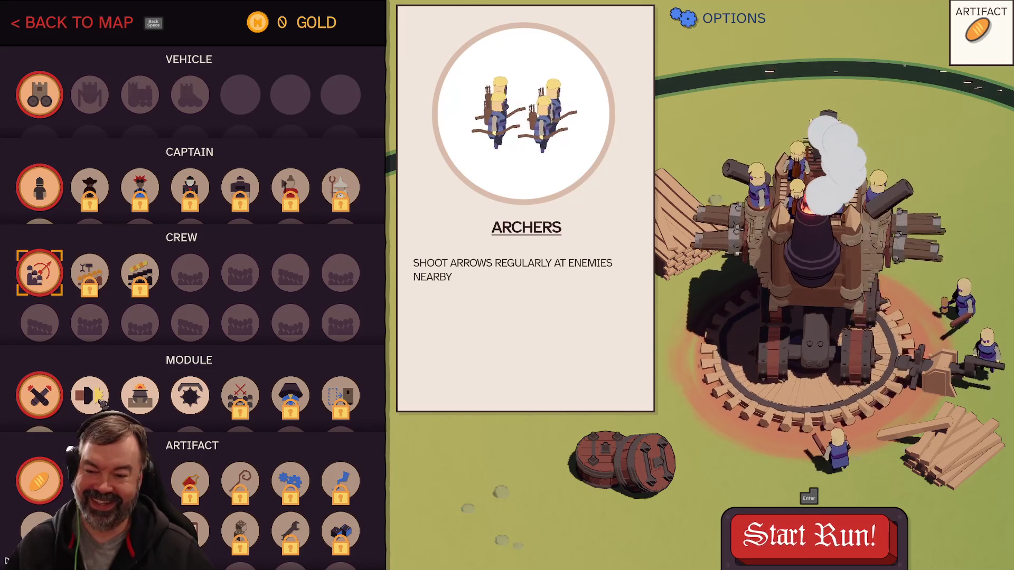
# Try the Mine Layer, Top Mortar and Front Ram modules, then equip Side Cannons.
pyautogui.click(197, 402)
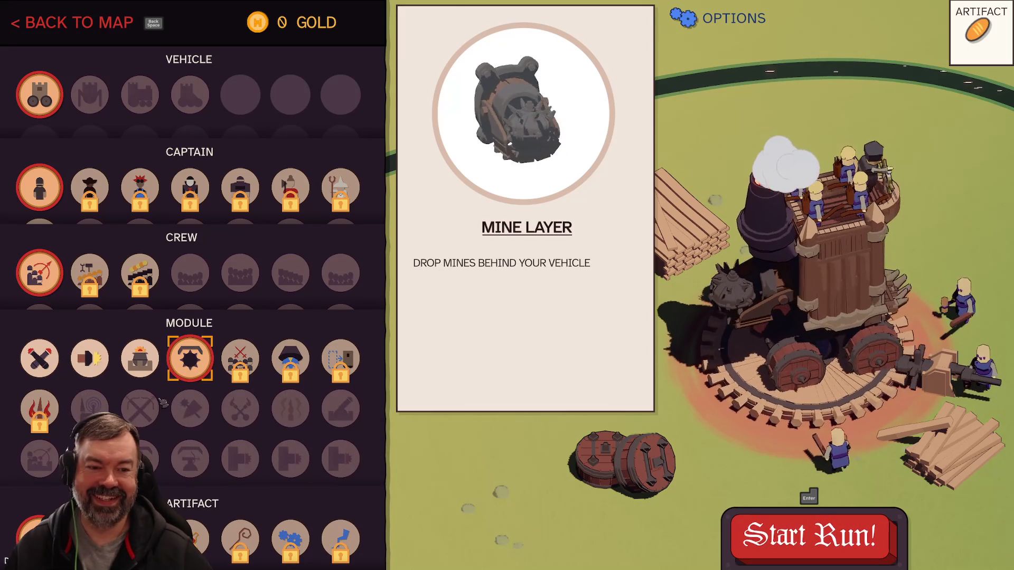
pyautogui.click(139, 370)
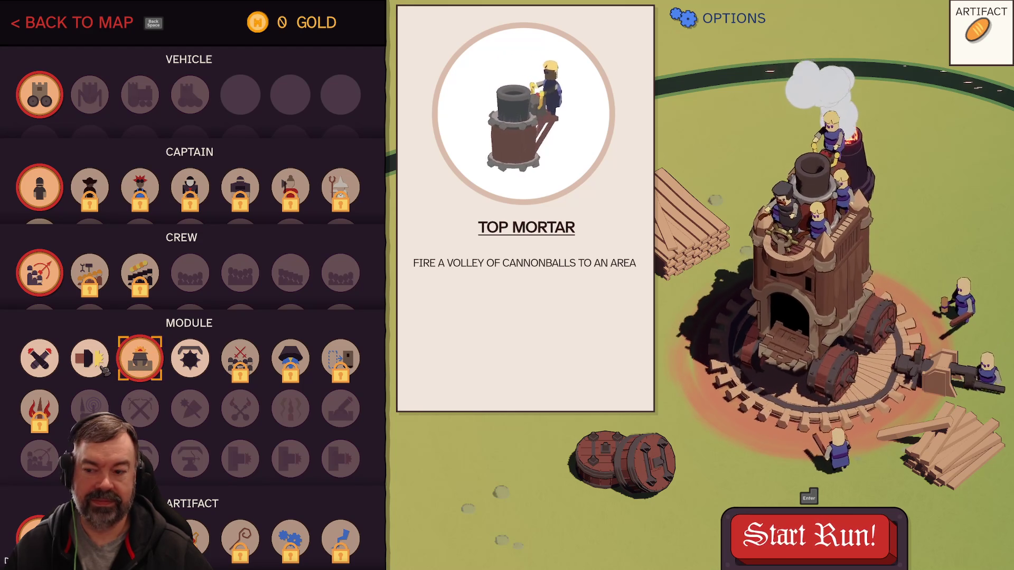
pyautogui.click(91, 365)
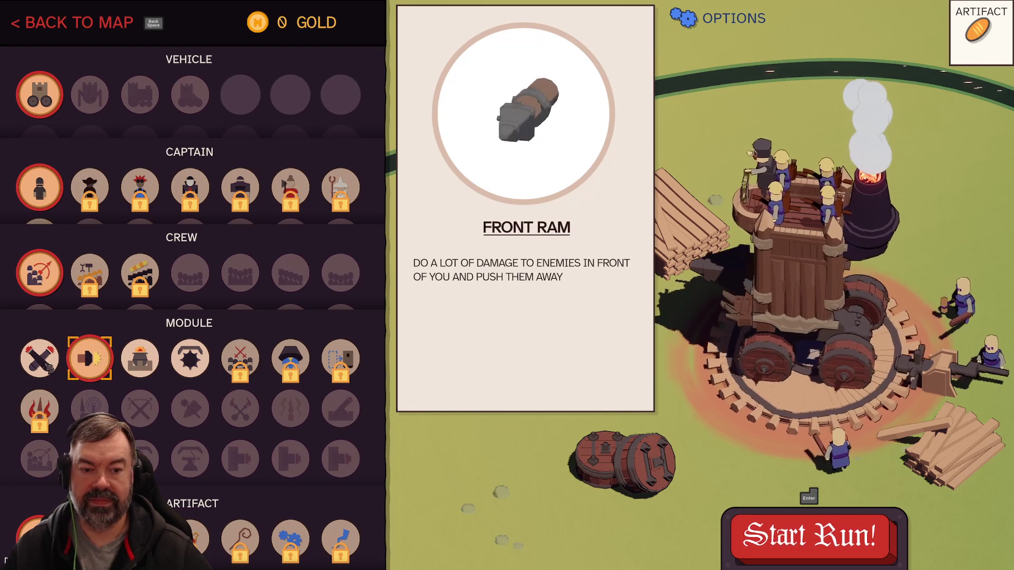
pyautogui.click(48, 367)
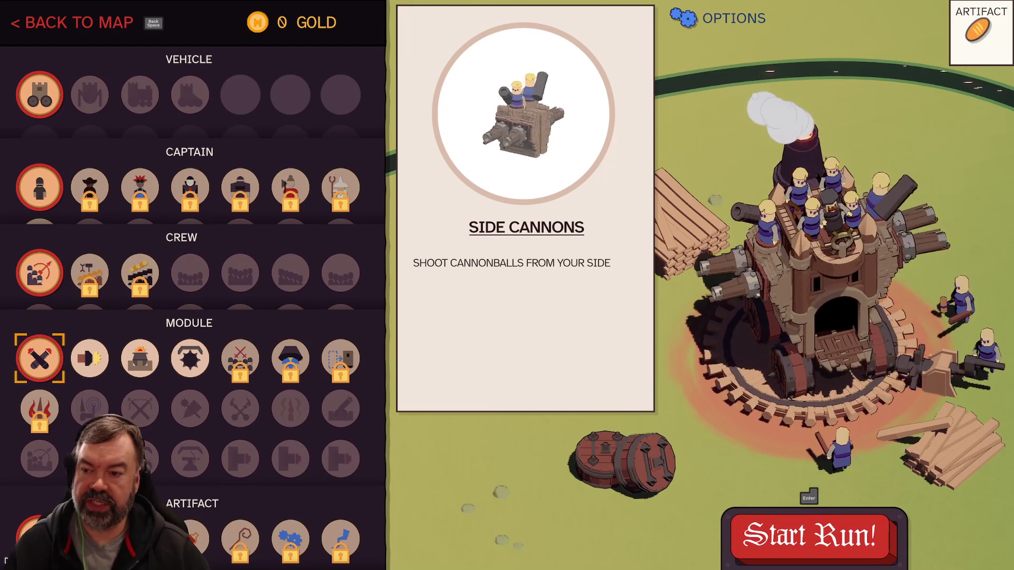
pyautogui.press('super')
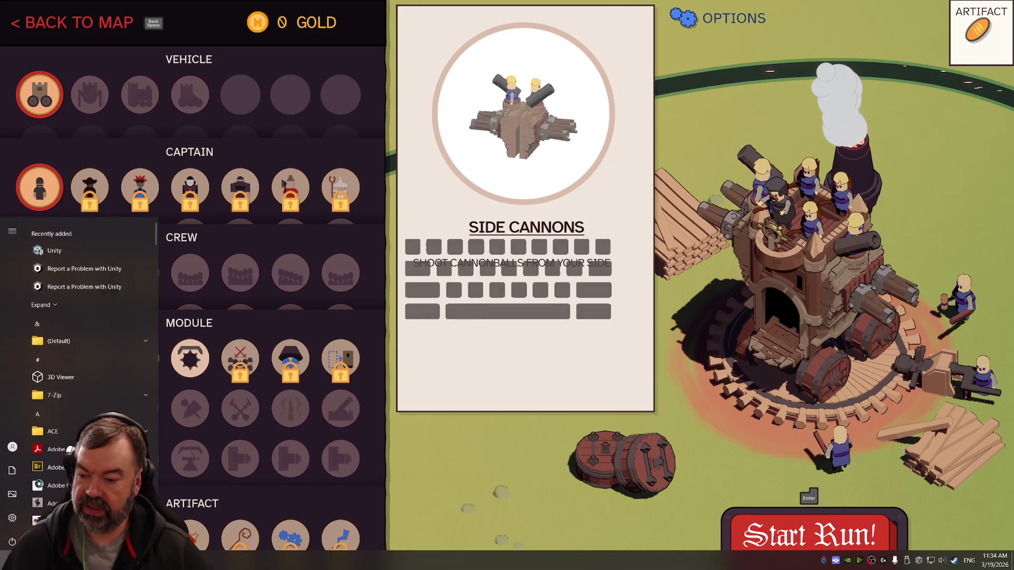
# Back in Unity, open the Game scene from Assets/Scenes and zoom out to a top-down town view.
pyautogui.hotkey('alt', 'Tab')
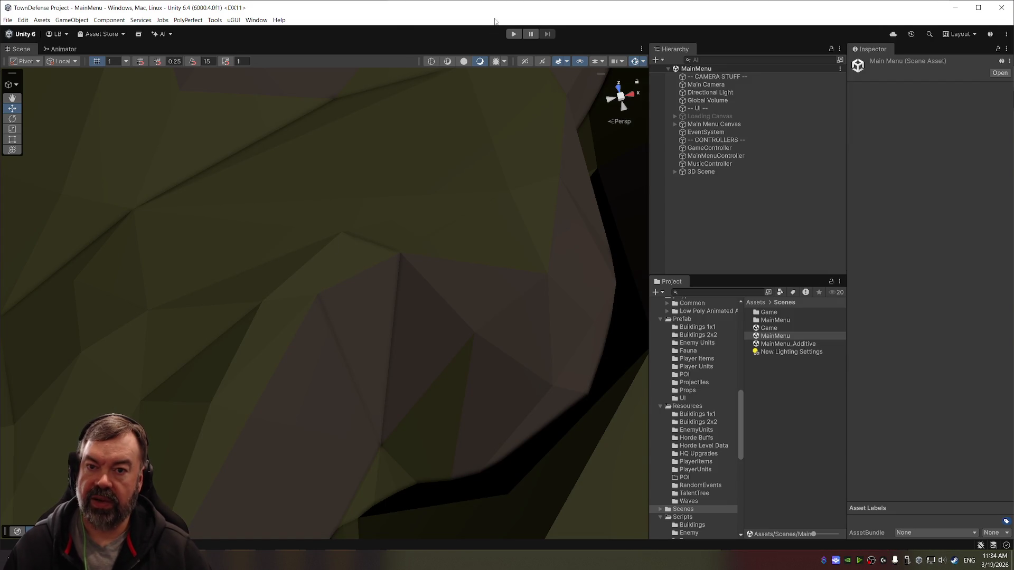
pyautogui.click(774, 328)
pyautogui.doubleClick(775, 328)
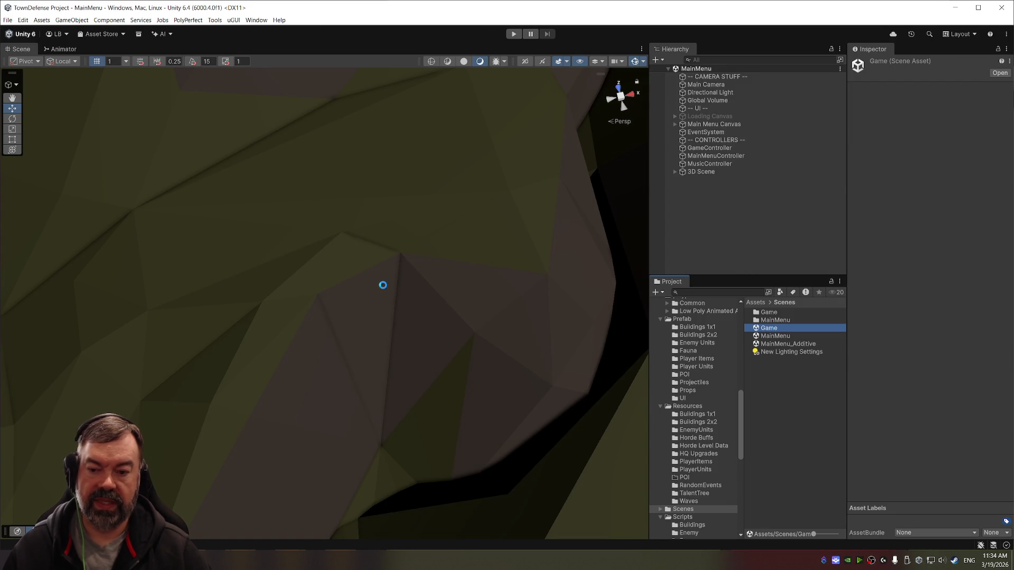
pyautogui.scroll(-10, 427, 205)
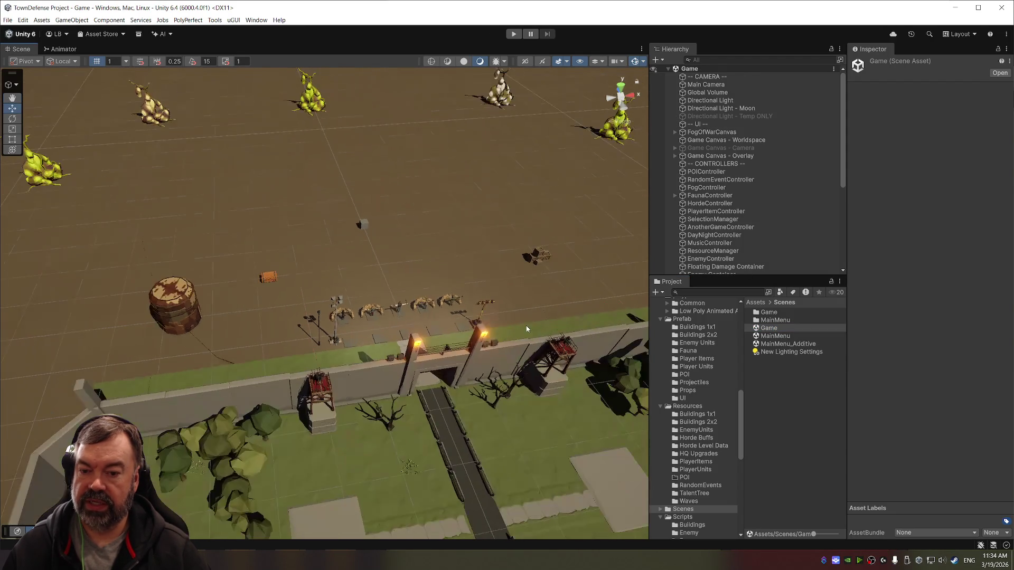
pyautogui.moveTo(499, 340); pyautogui.dragTo(499, 191)
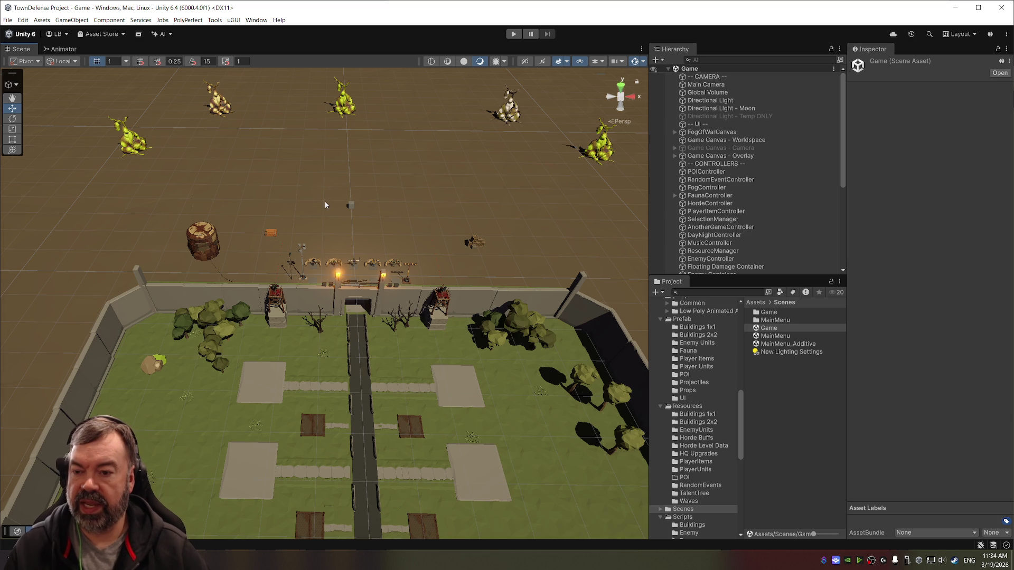
# Orbit the Scene view to an angled perspective of the walled town and its gates.
pyautogui.moveTo(334, 214); pyautogui.dragTo(431, 184)
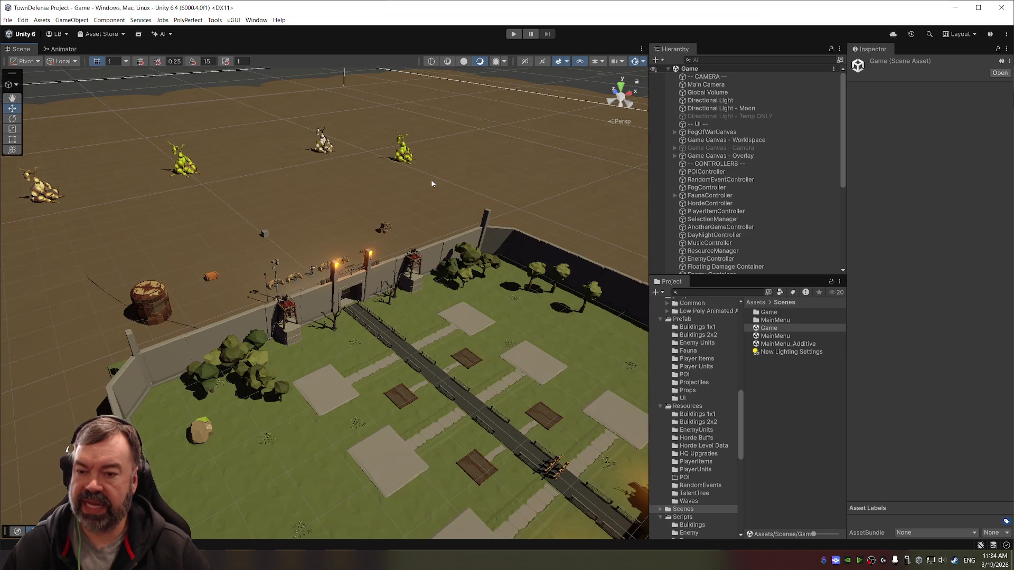
pyautogui.moveTo(339, 188); pyautogui.dragTo(335, 189)
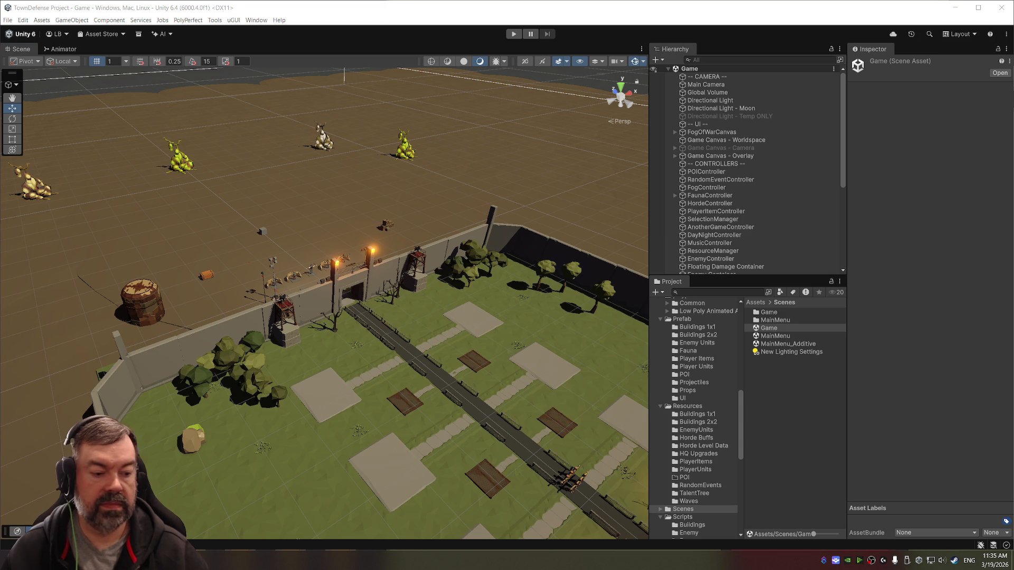
# Launch Google Chrome via Start search, and orbit Unity's Scene view closer over the town.
pyautogui.press('super')
pyautogui.write('chrome')
pyautogui.press('Return')
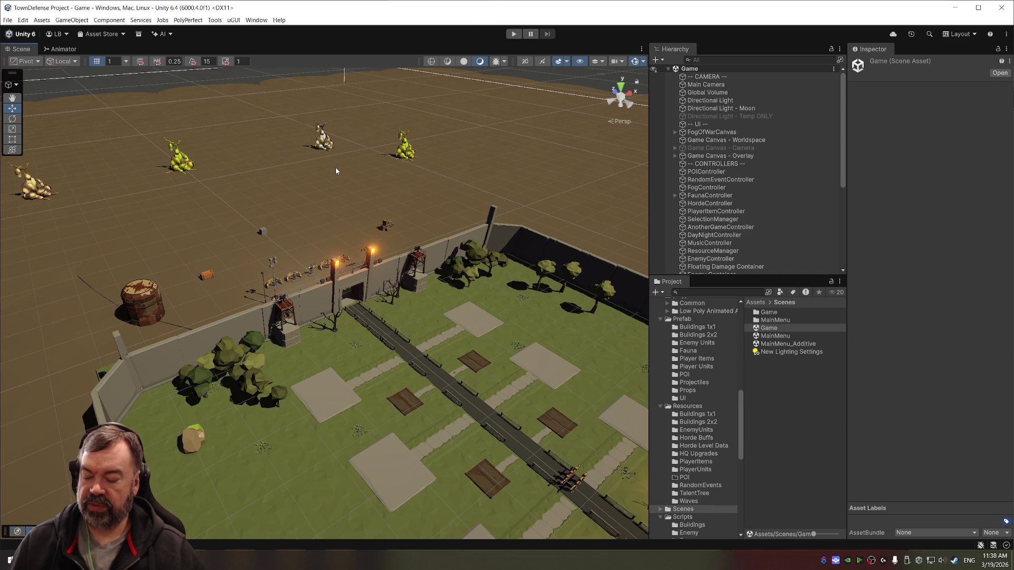
pyautogui.moveTo(336, 171)
pyautogui.mouseDown()
pyautogui.moveTo(219, 262)
pyautogui.moveTo(364, 219)
pyautogui.moveTo(324, 271)
pyautogui.moveTo(430, 265)
pyautogui.mouseUp()
# Select the SM_Env_Dirt_Flat_02 and SM_Env_Dirt_Flat_02 (24) dirt patches, then orbit top-down.
pyautogui.click(219, 262)
pyautogui.click(493, 214)
pyautogui.moveTo(494, 213)
pyautogui.mouseDown()
pyautogui.moveTo(390, 346)
pyautogui.moveTo(393, 299)
pyautogui.mouseUp()
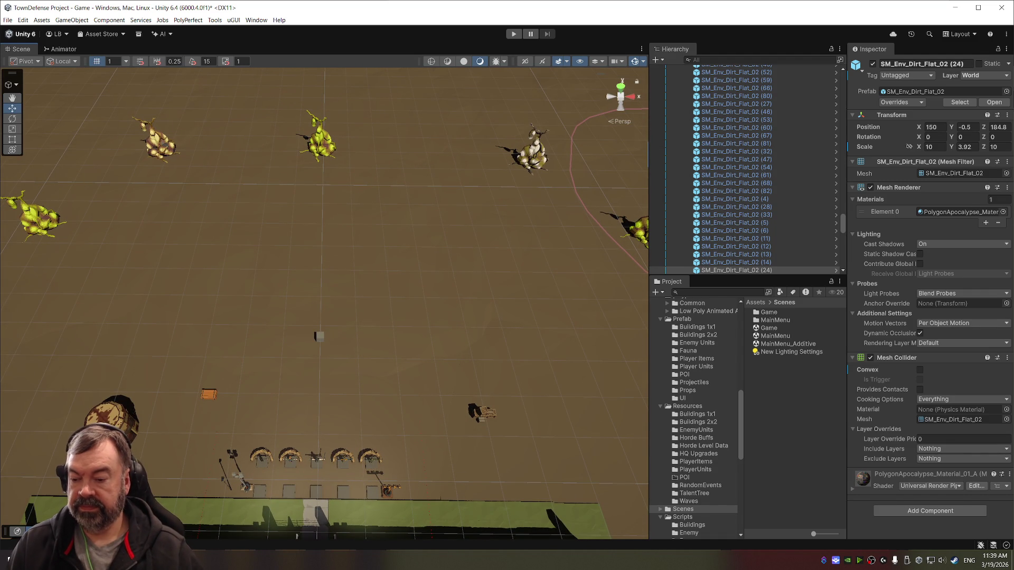
# Pan, zoom and tilt the Scene view in close on the town wall, gate and turrets.
pyautogui.moveTo(180, 559)
pyautogui.moveTo(373, 389)
pyautogui.mouseDown()
pyautogui.moveTo(416, 283)
pyautogui.moveTo(414, 249)
pyautogui.moveTo(392, 211)
pyautogui.mouseUp()
pyautogui.scroll(2, 391, 212)
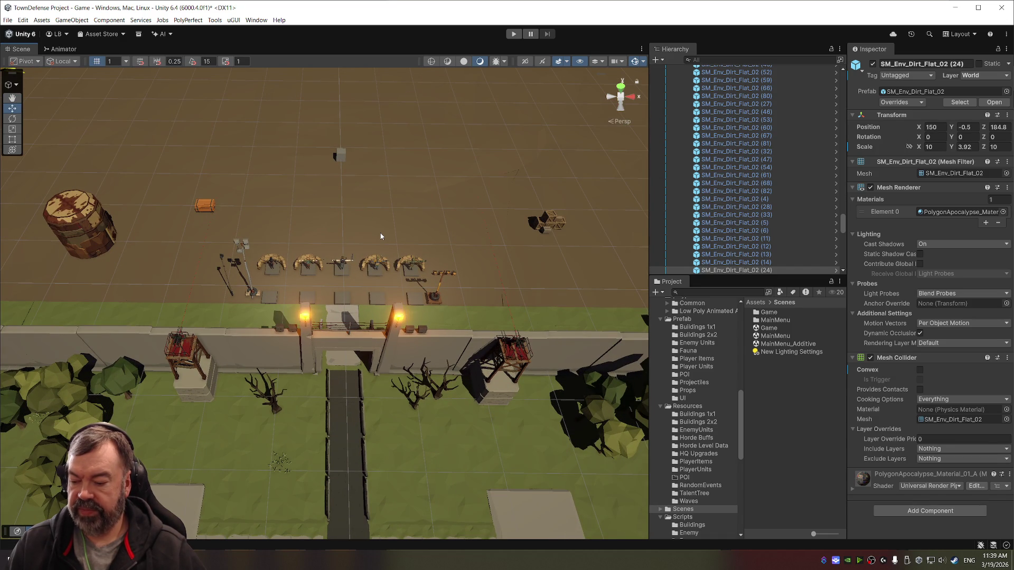
pyautogui.moveTo(391, 199)
pyautogui.mouseDown()
pyautogui.moveTo(396, 215)
pyautogui.moveTo(412, 176)
pyautogui.moveTo(455, 195)
pyautogui.moveTo(456, 218)
pyautogui.mouseUp()
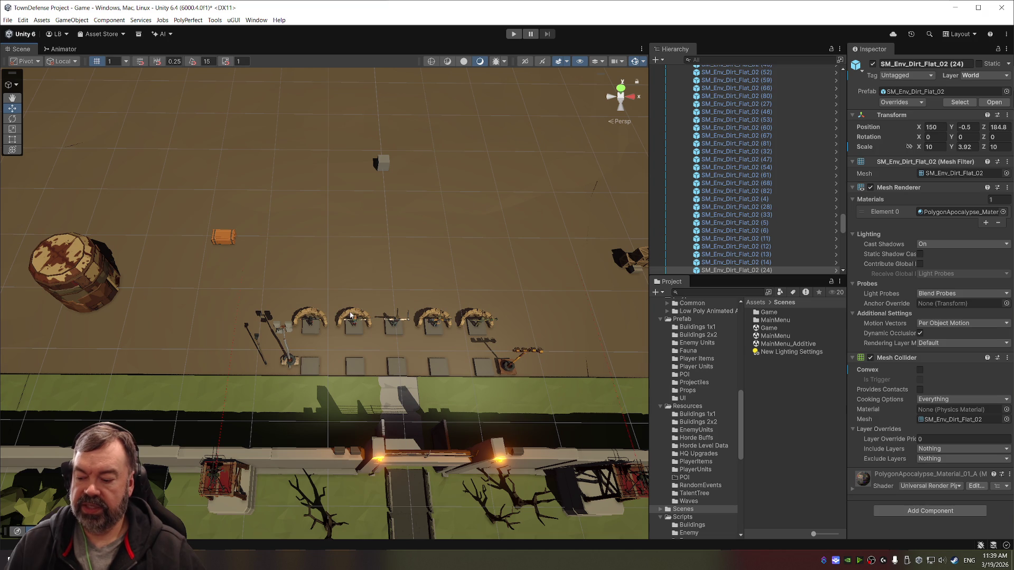
pyautogui.moveTo(437, 231); pyautogui.dragTo(438, 245)
pyautogui.scroll(3, 453, 234)
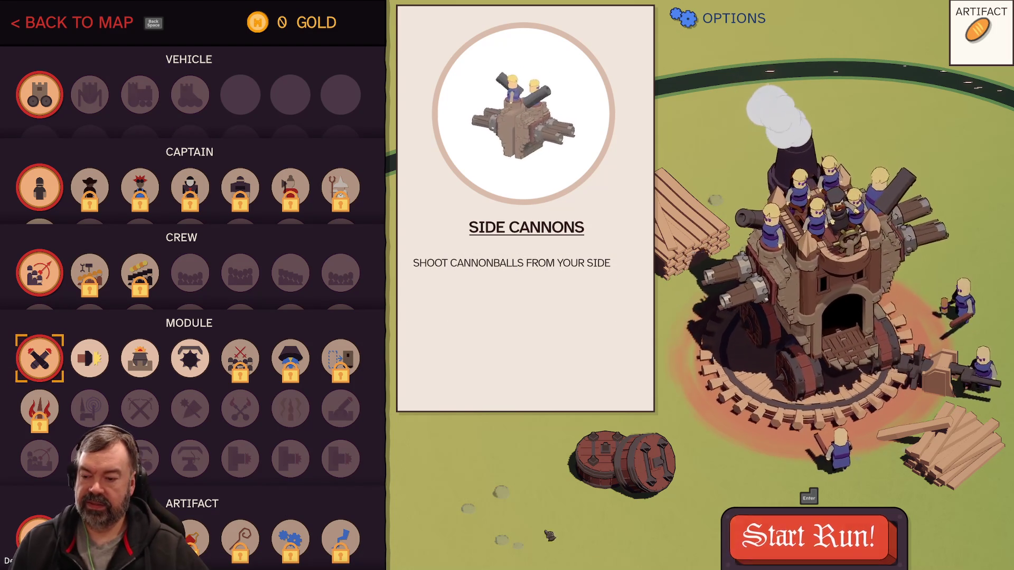
# Start the side-cannon run, dismiss the Health Boxes, Bosses and Boosting tips, and fire cannons and nitro boost.
pyautogui.click(795, 532)
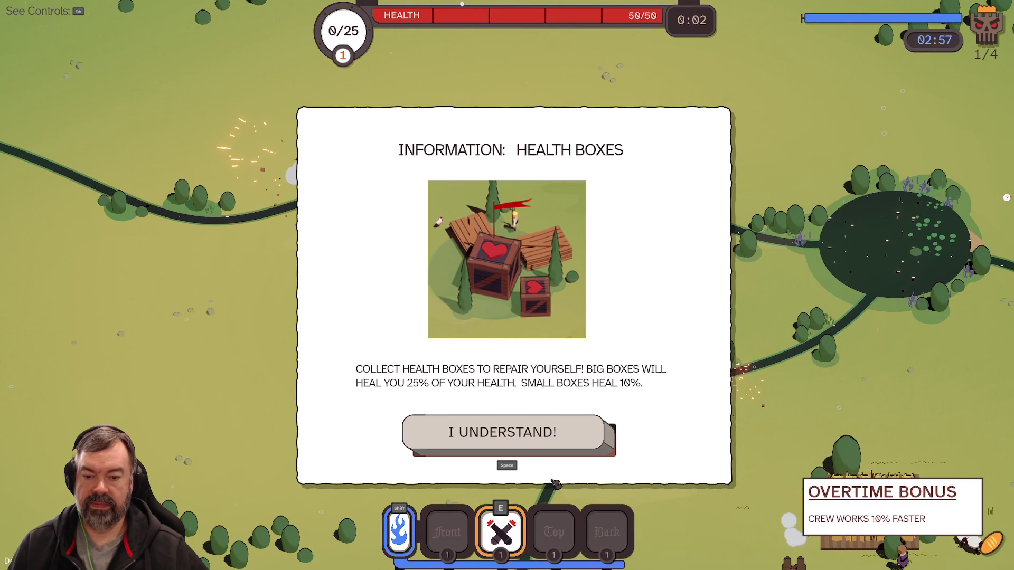
pyautogui.click(521, 442)
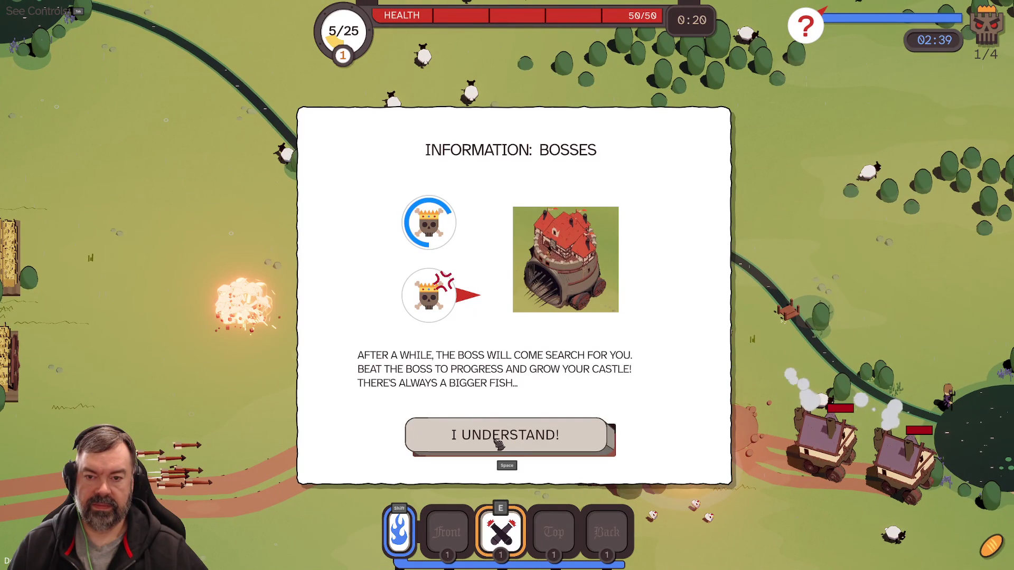
pyautogui.click(524, 443)
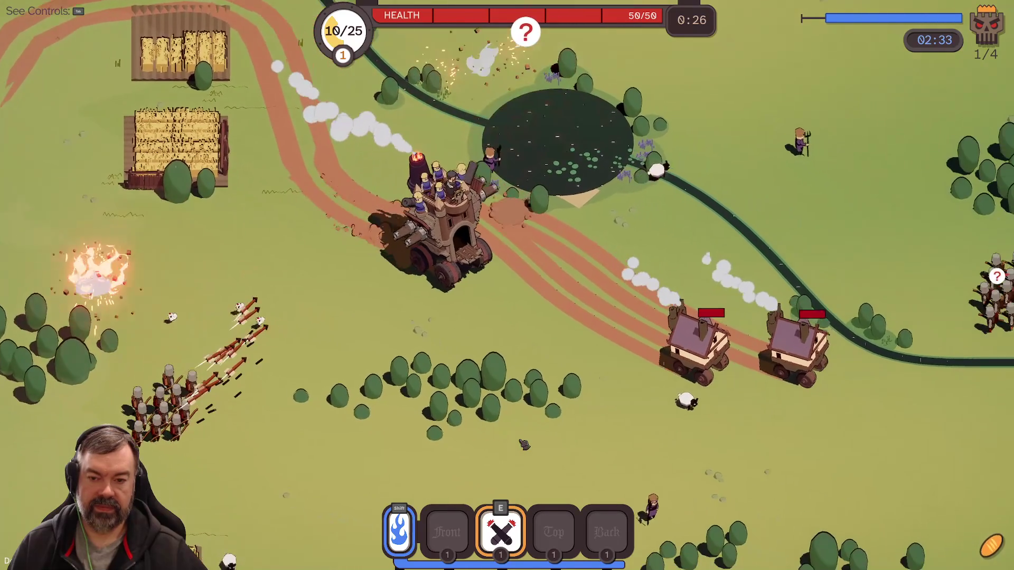
pyautogui.press('e')
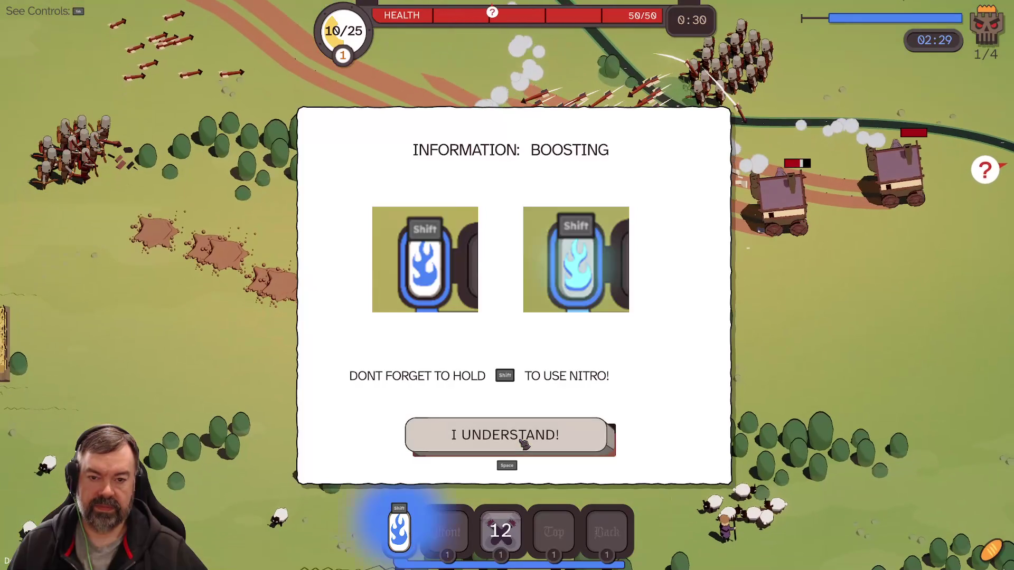
pyautogui.click(562, 431)
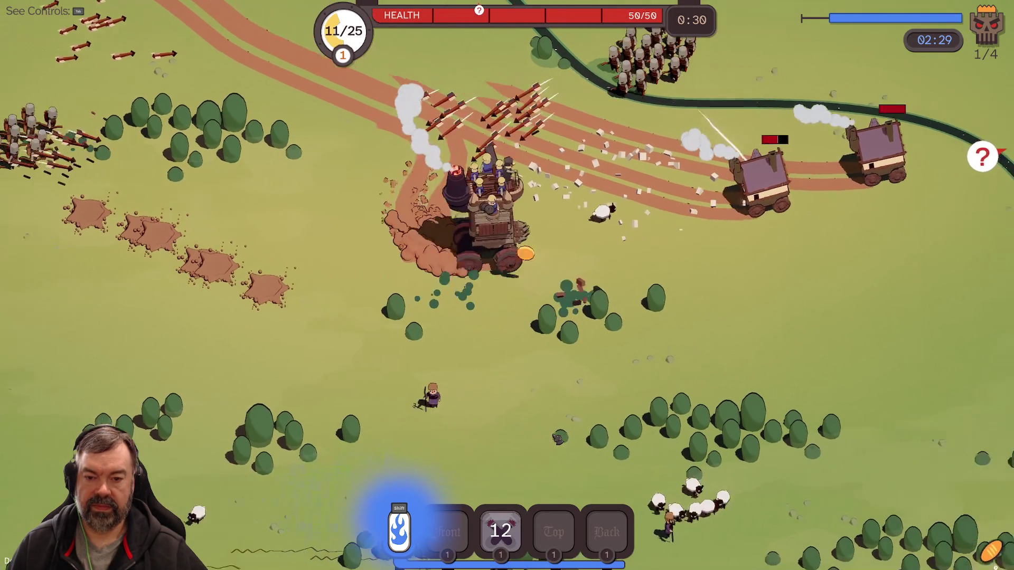
pyautogui.press('shift')
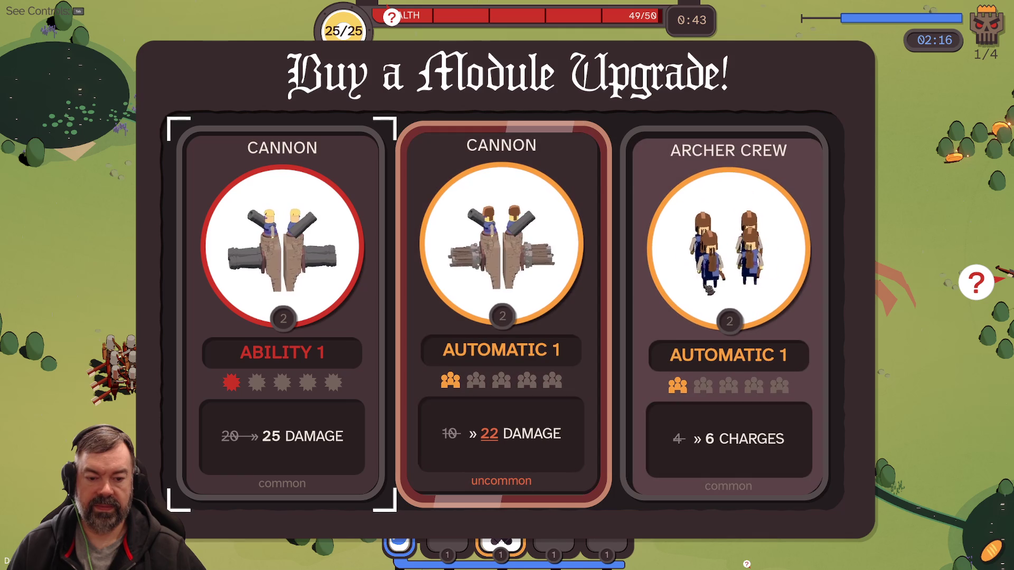
# Take the Cannon Automatic 1 upgrade, then steer north and west while firing the cannon ability.
pyautogui.click(551, 291)
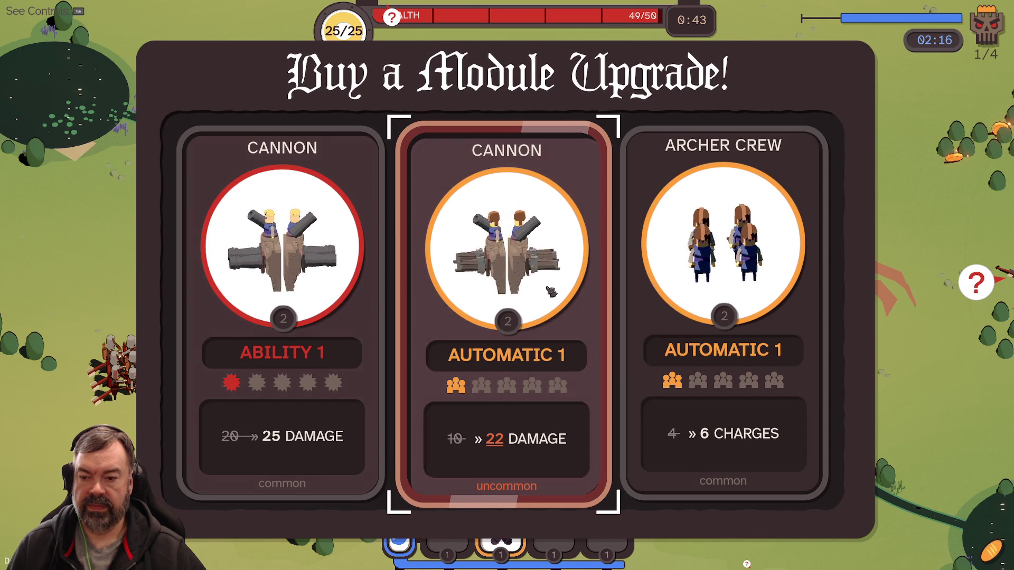
pyautogui.press('w')
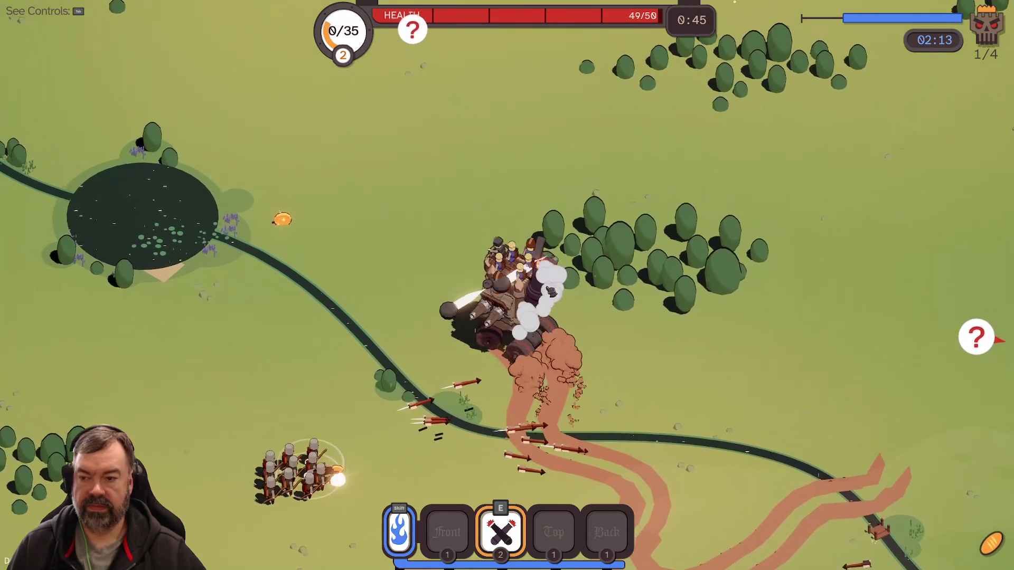
pyautogui.press('a')
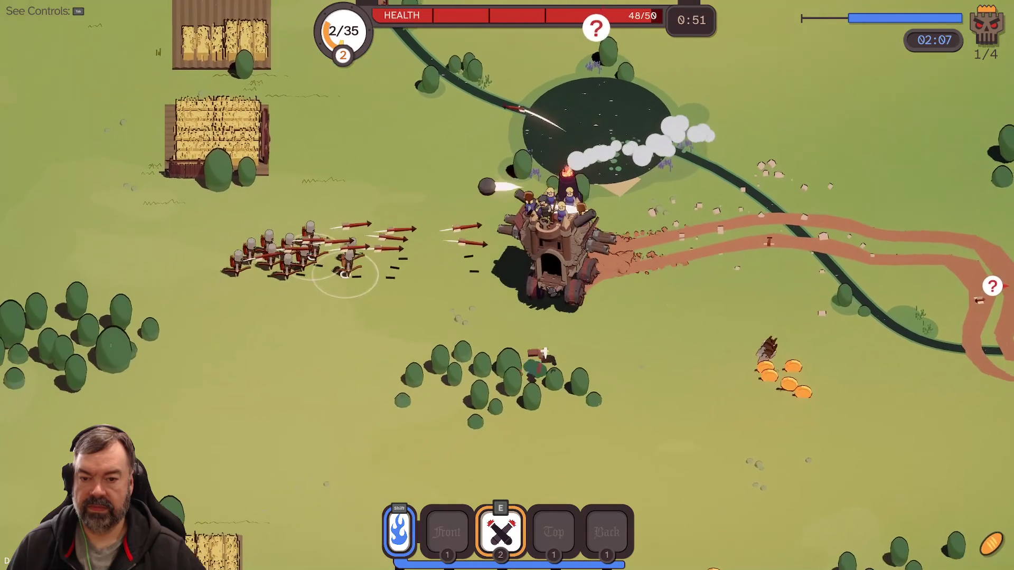
pyautogui.press('e')
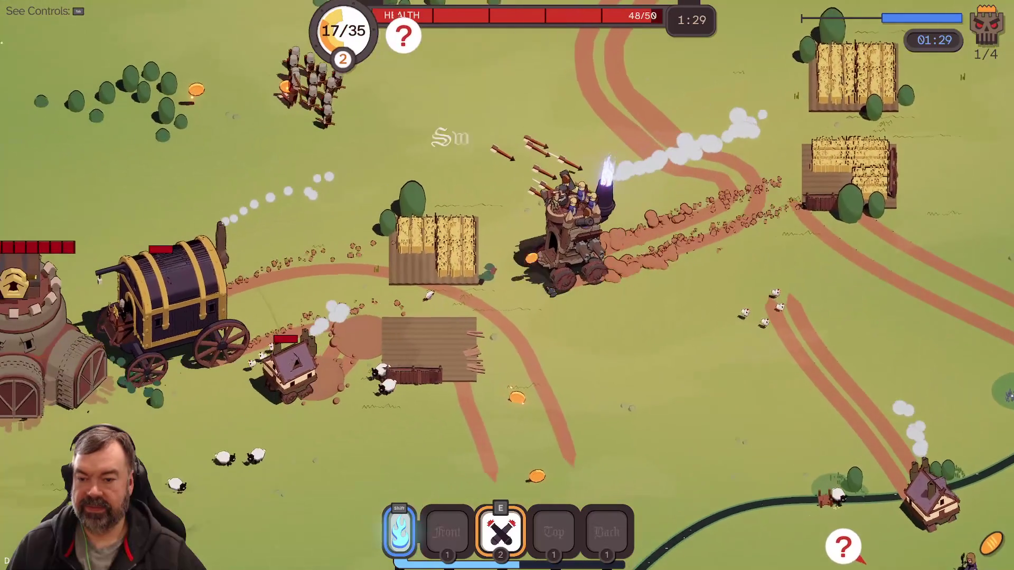
pyautogui.press('e')
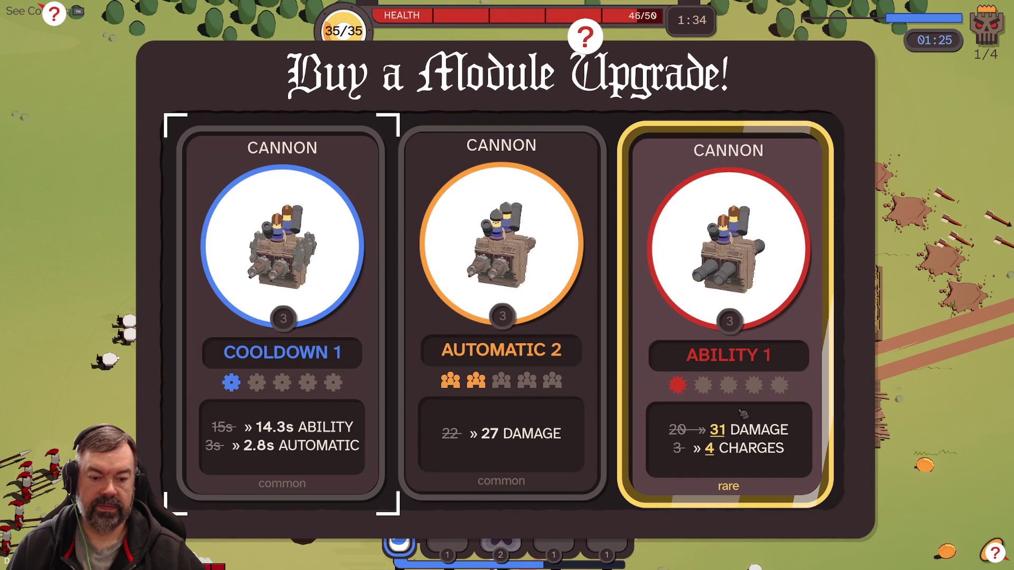
# Buy Cannon Ability 1, add the Mortar module, dismiss the Artifact Chest tip, and buy Cannon Ability 2.
pyautogui.click(734, 272)
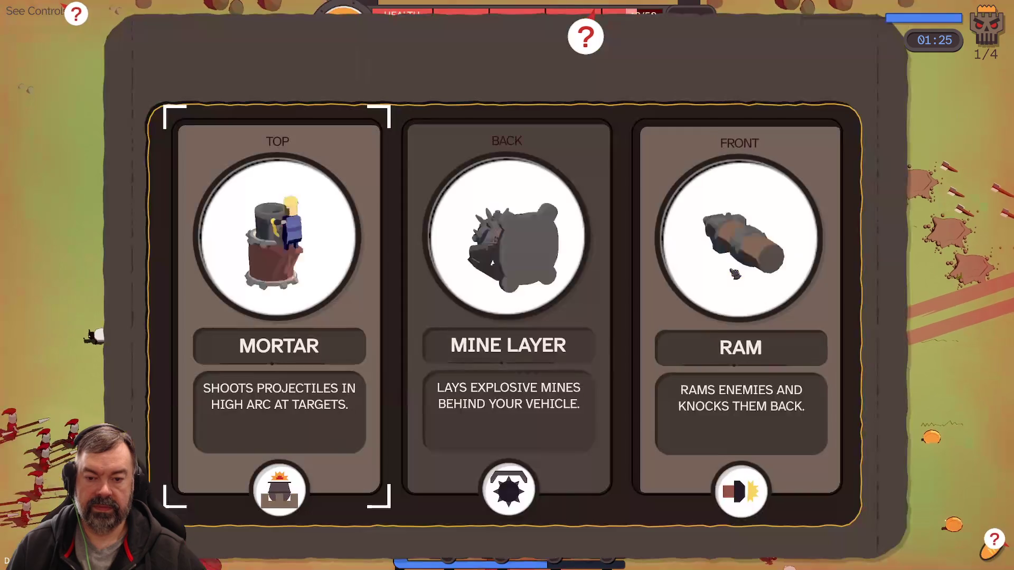
pyautogui.click(305, 302)
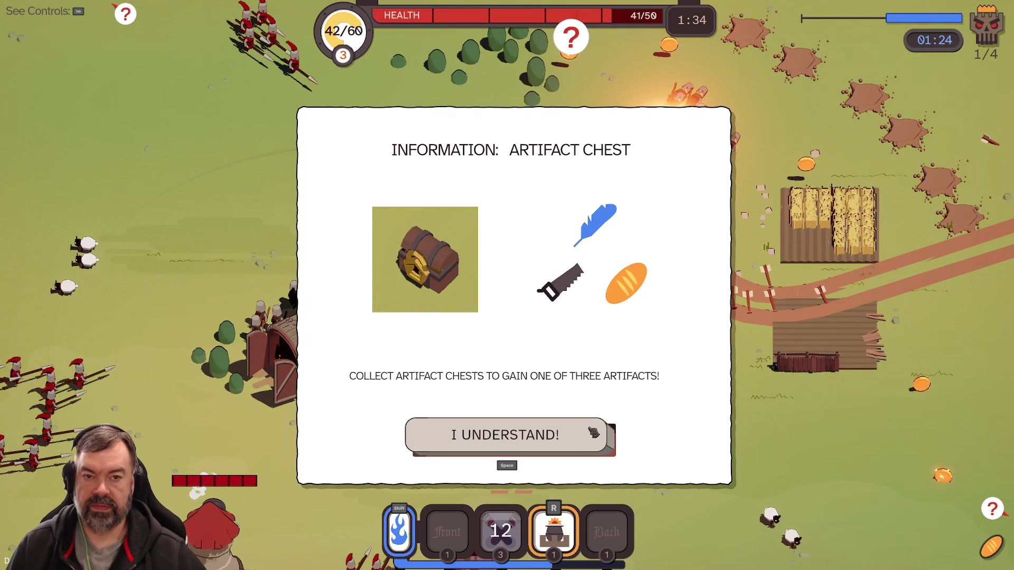
pyautogui.click(523, 437)
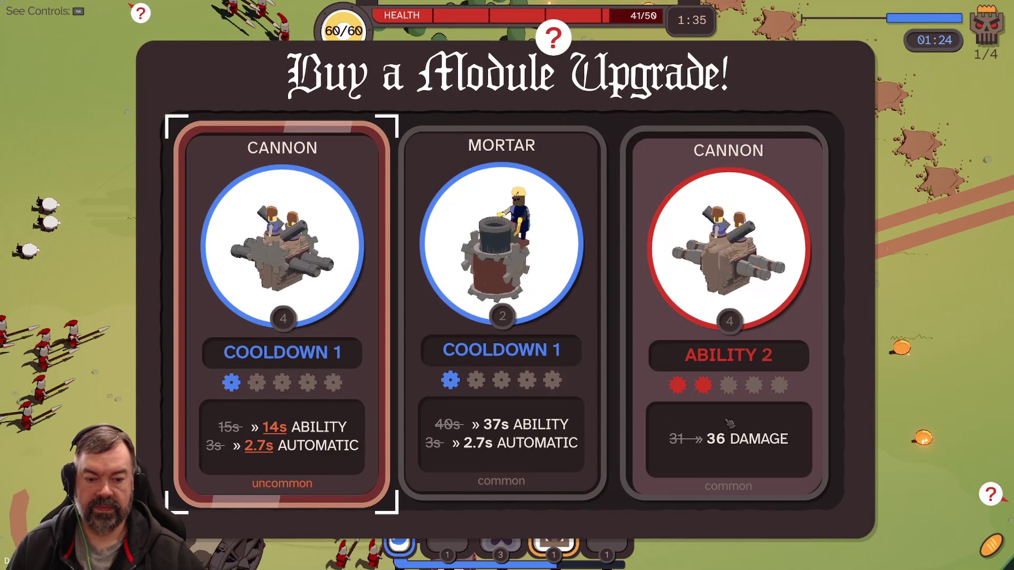
pyautogui.click(730, 423)
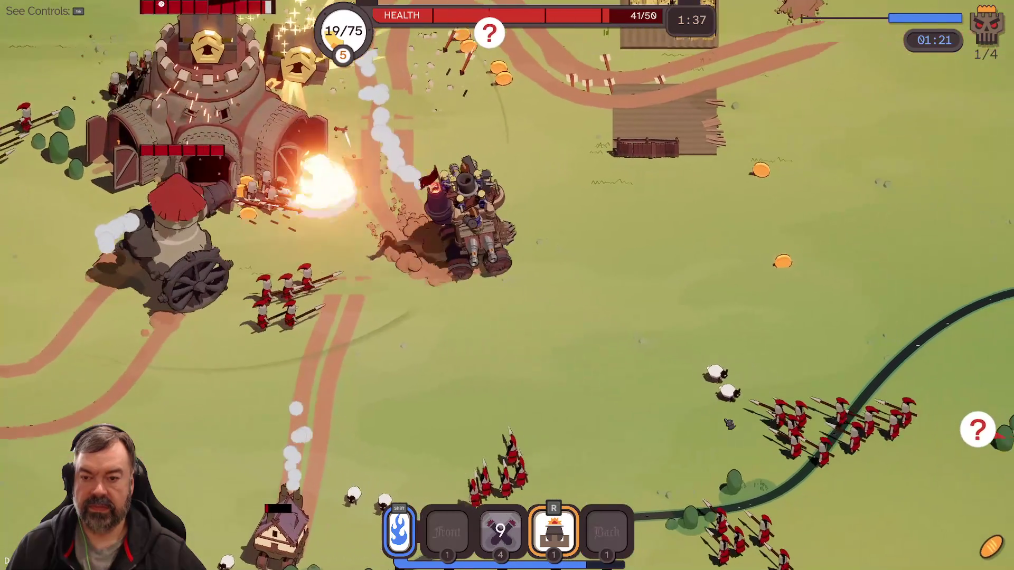
# Fight on, alternating the mortar and cannon abilities while steering the wagon.
pyautogui.press('r')
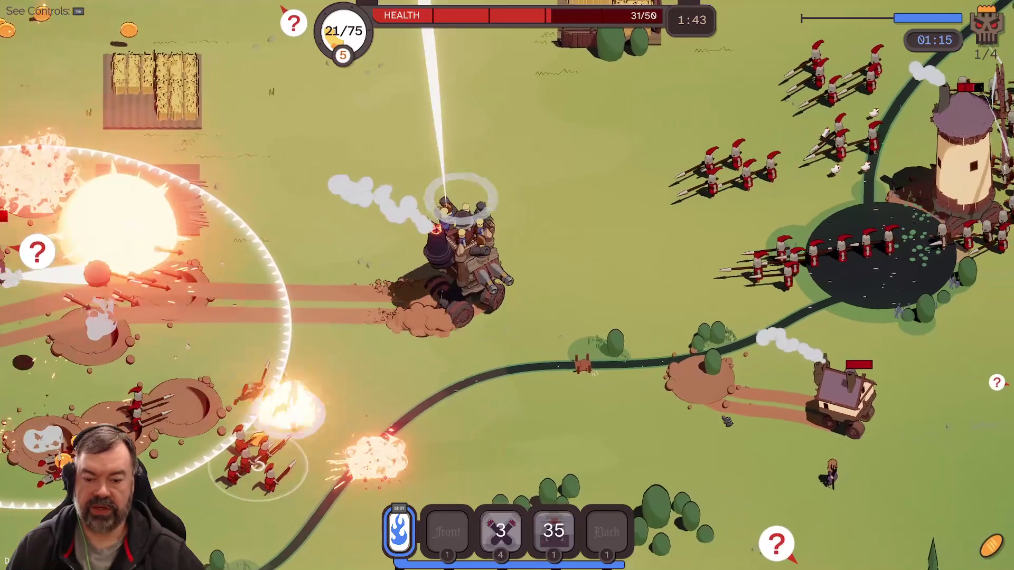
pyautogui.press('a')
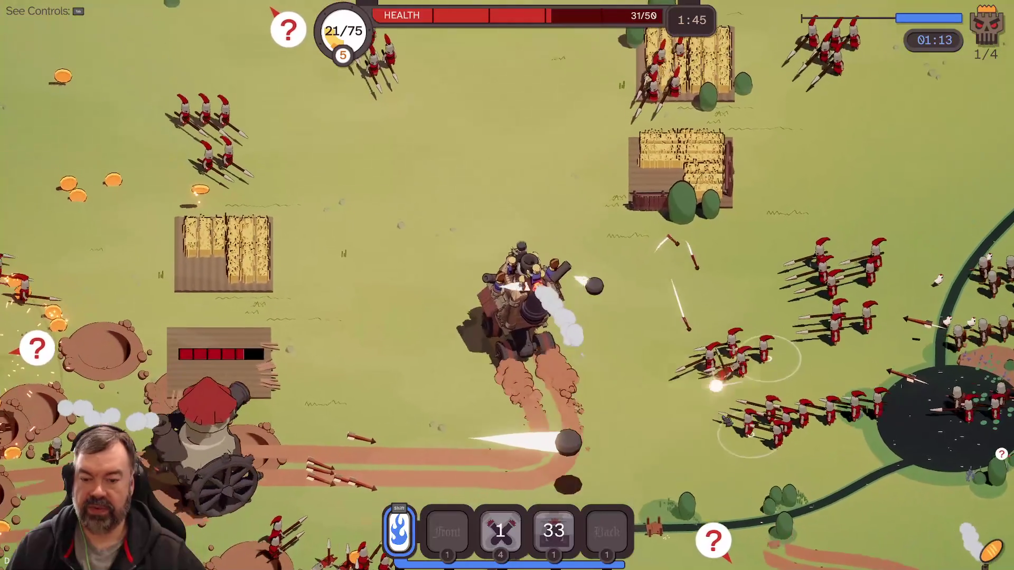
pyautogui.press('e')
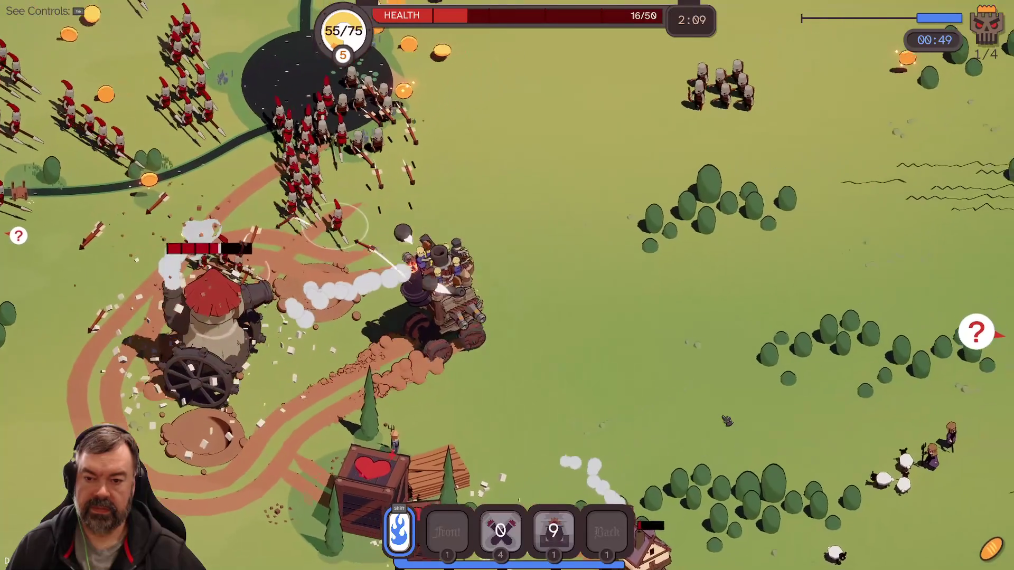
pyautogui.press('e')
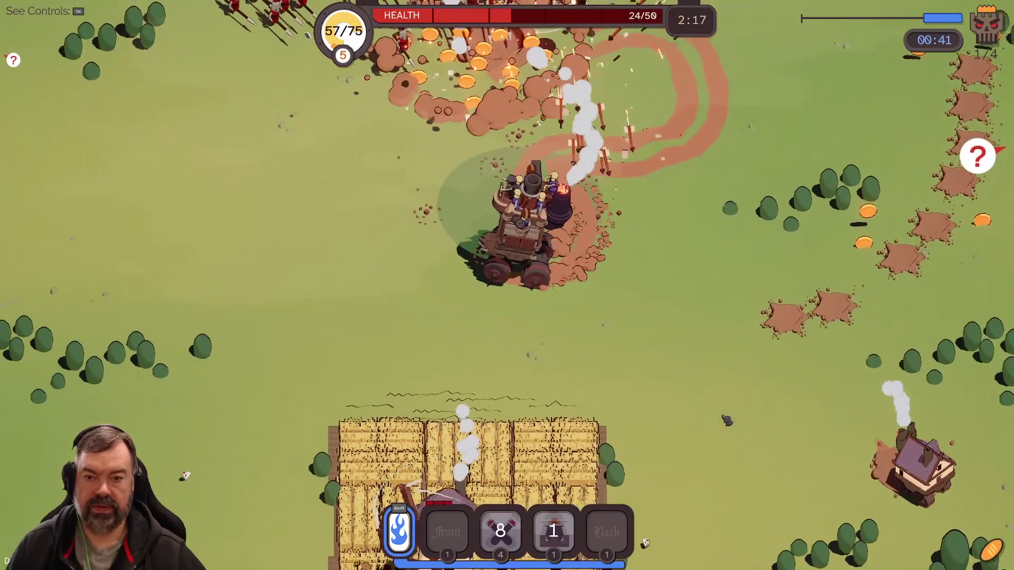
pyautogui.press('r')
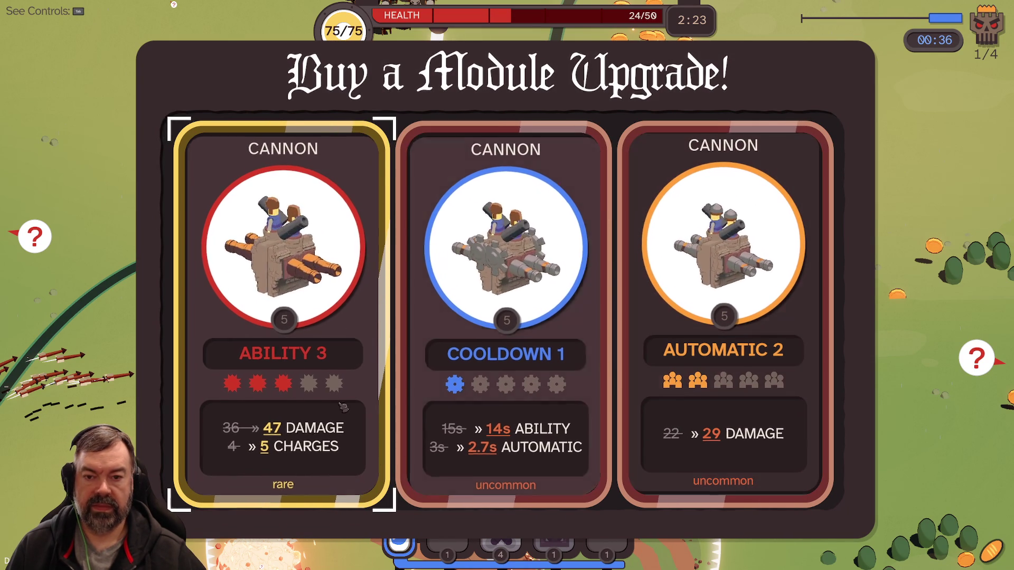
# Pick Cooldown 1, then drive the wagon at the enemy troops and tower and blast them with cannons.
pyautogui.press('d')
pyautogui.press('space')
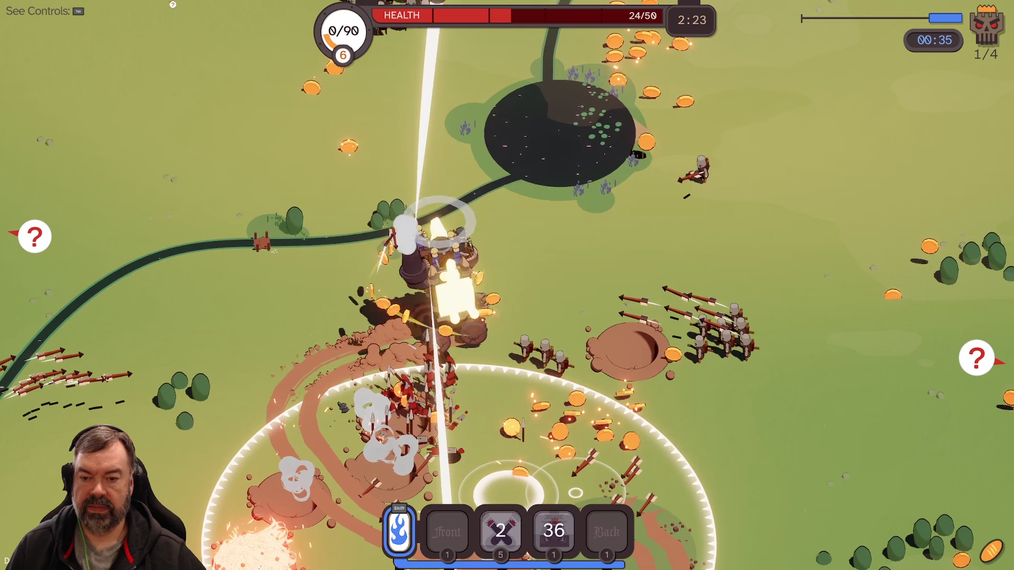
pyautogui.press('s')
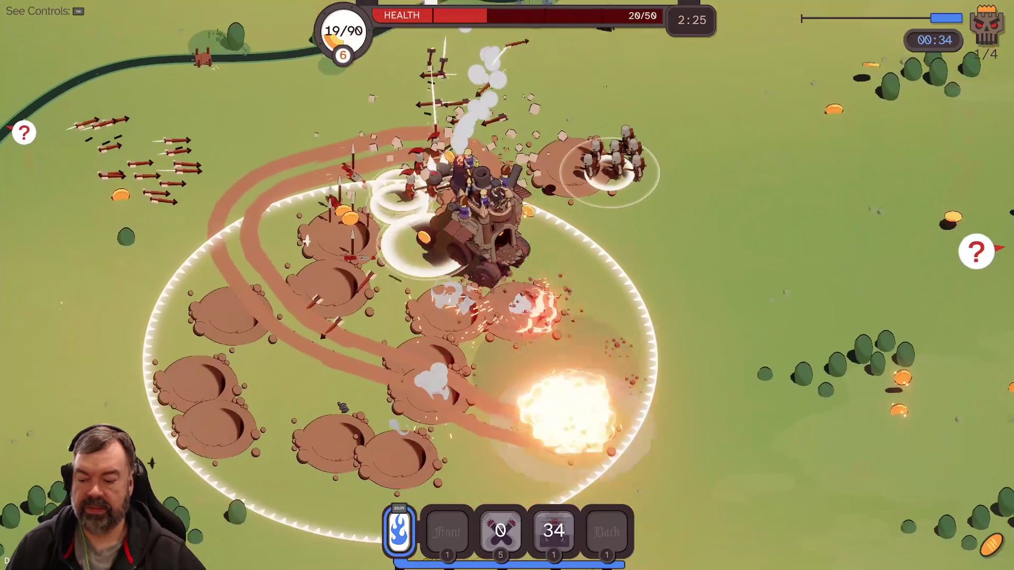
pyautogui.press('w')
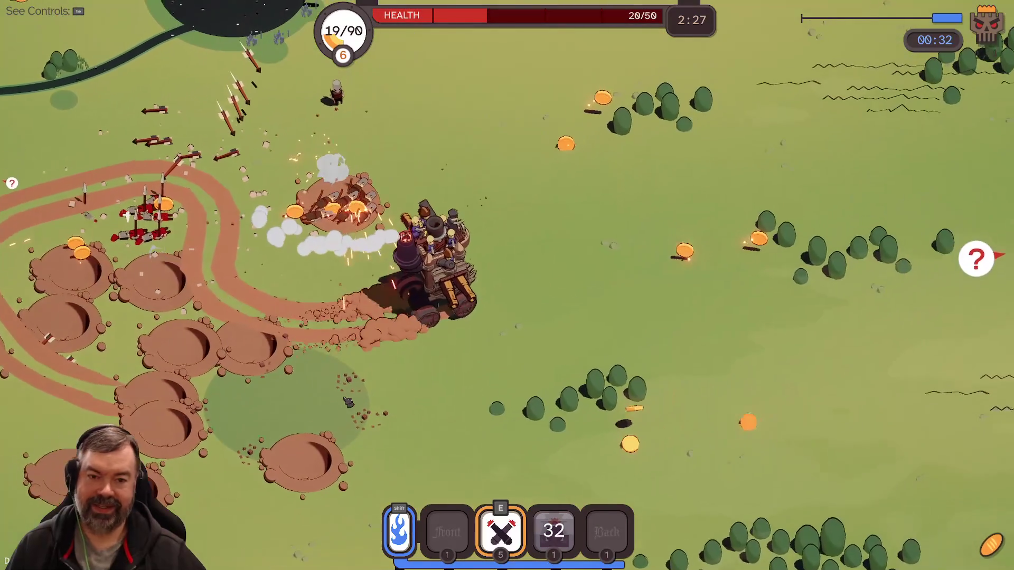
pyautogui.press('w')
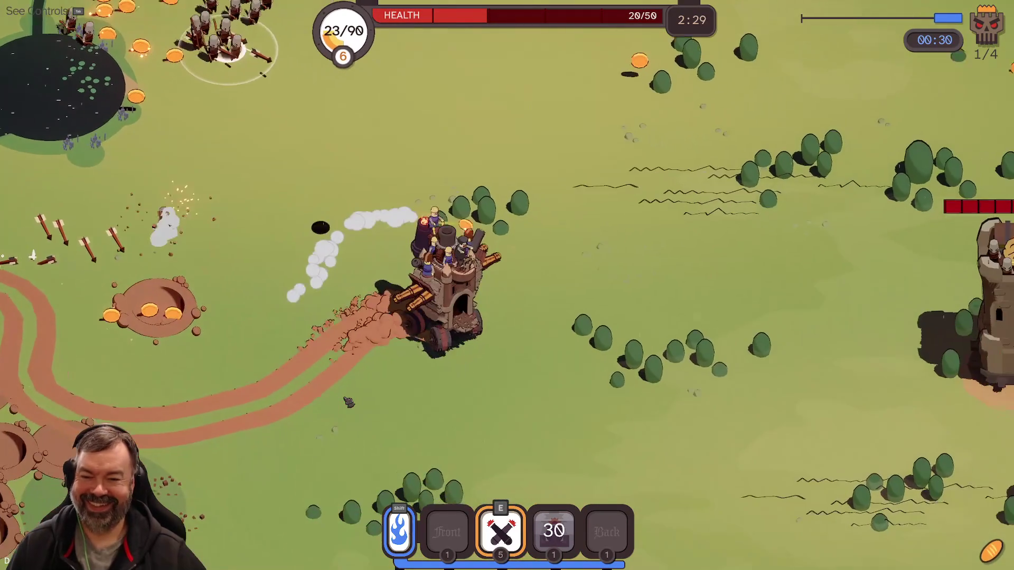
pyautogui.press('a')
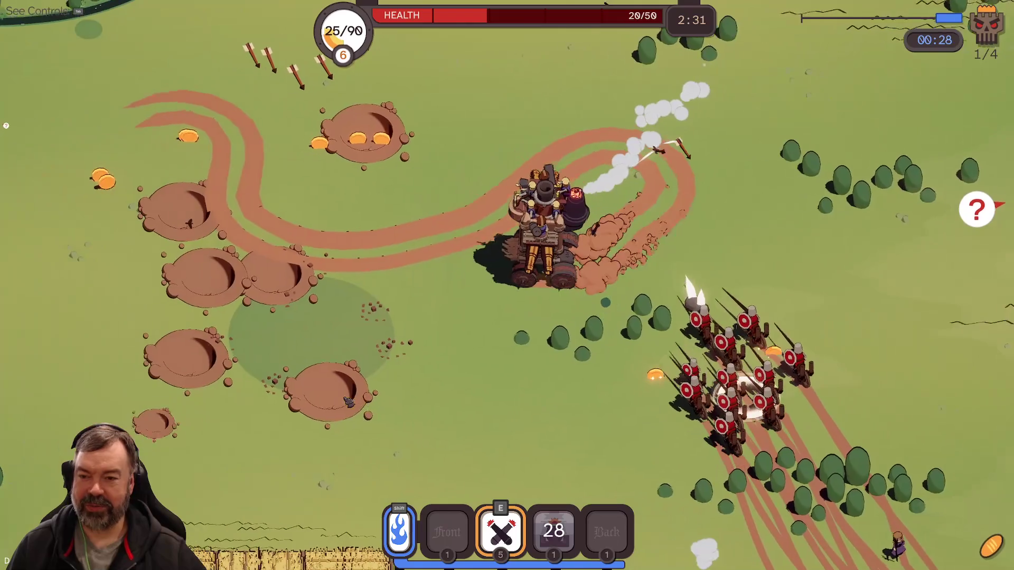
pyautogui.press('w')
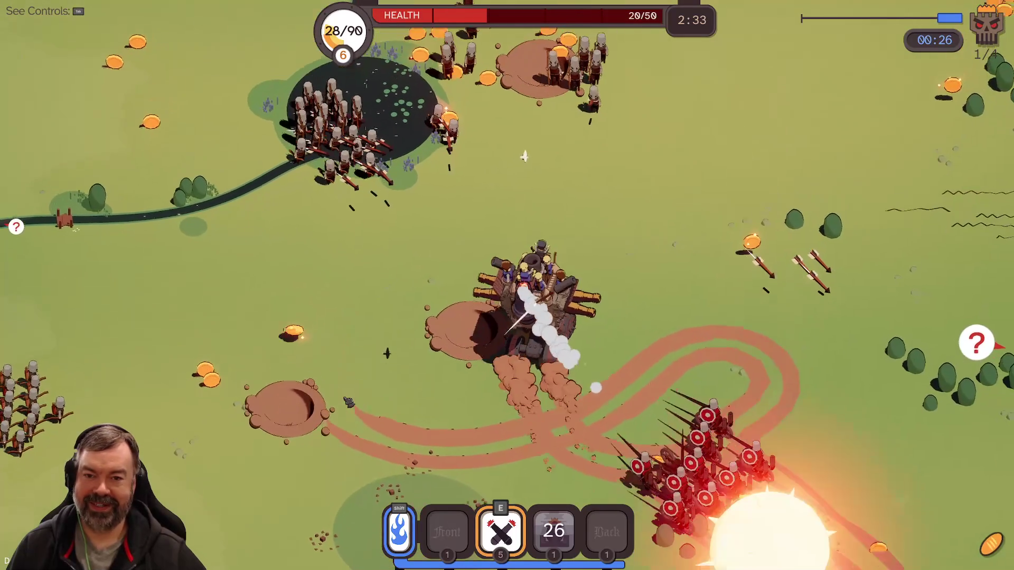
pyautogui.press('d')
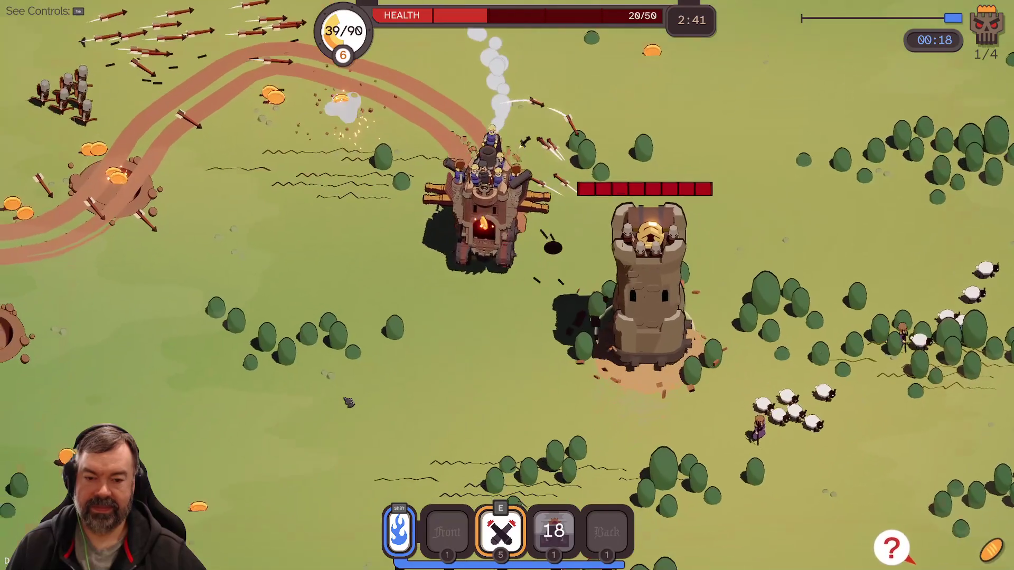
pyautogui.press('e')
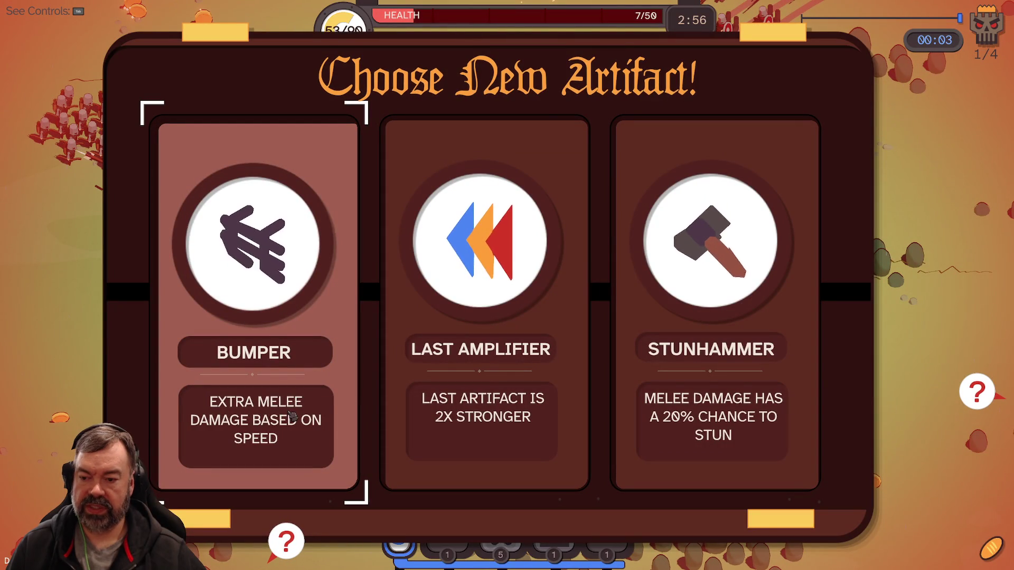
# Take the Last Amplifier artifact and hit the enemy wagon with cannon and shockwave abilities.
pyautogui.click(522, 339)
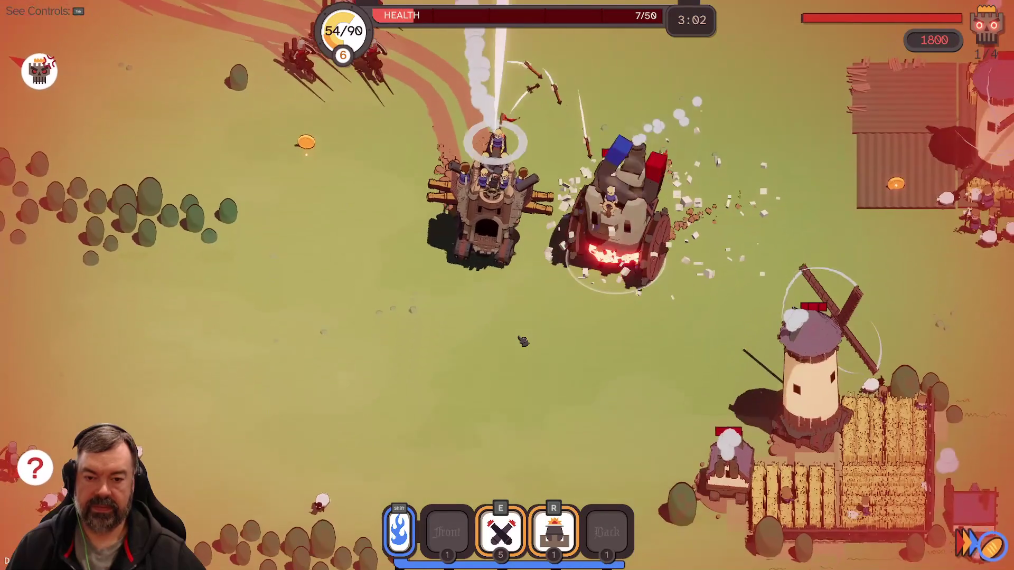
pyautogui.press('e')
pyautogui.press('r')
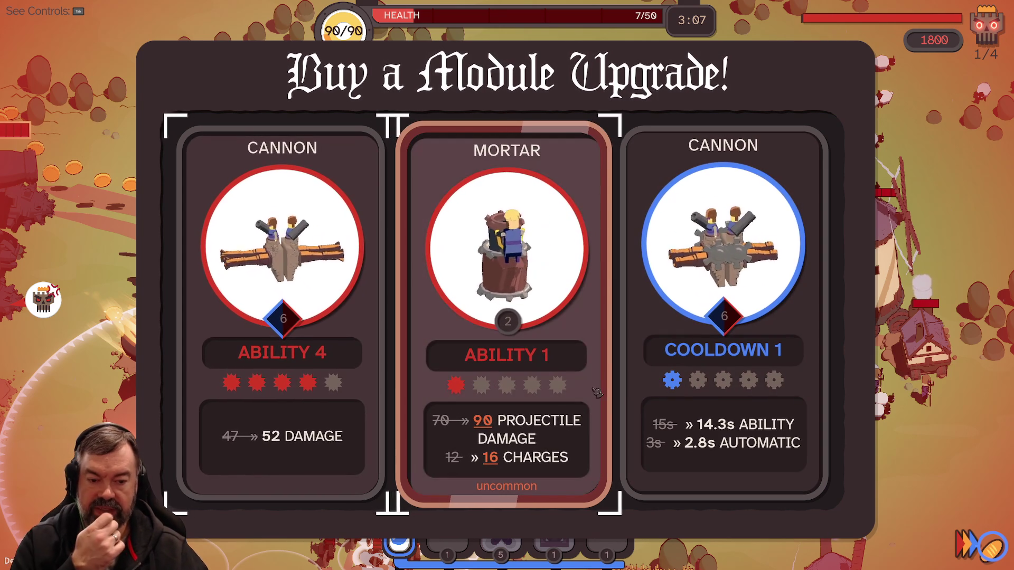
# Buy Cannon Cooldown 1, a special cannon upgrade, and Cannon Automatic 2.
pyautogui.click(755, 426)
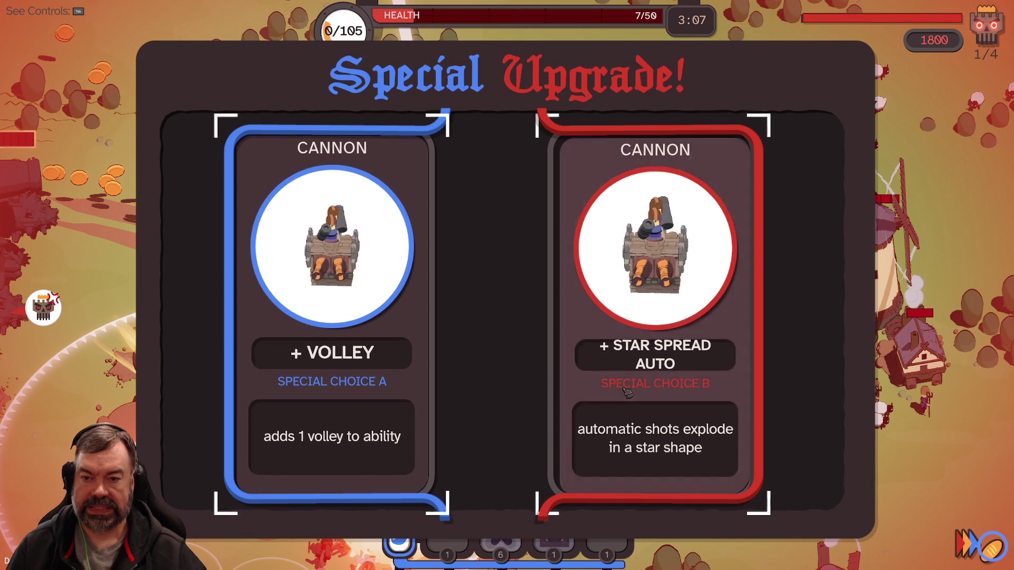
pyautogui.click(343, 385)
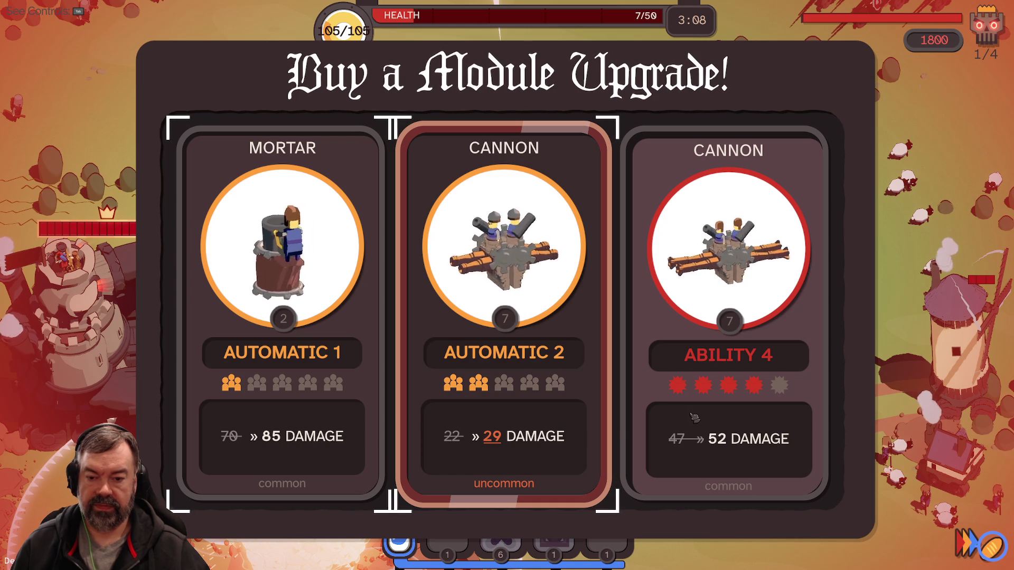
pyautogui.click(536, 422)
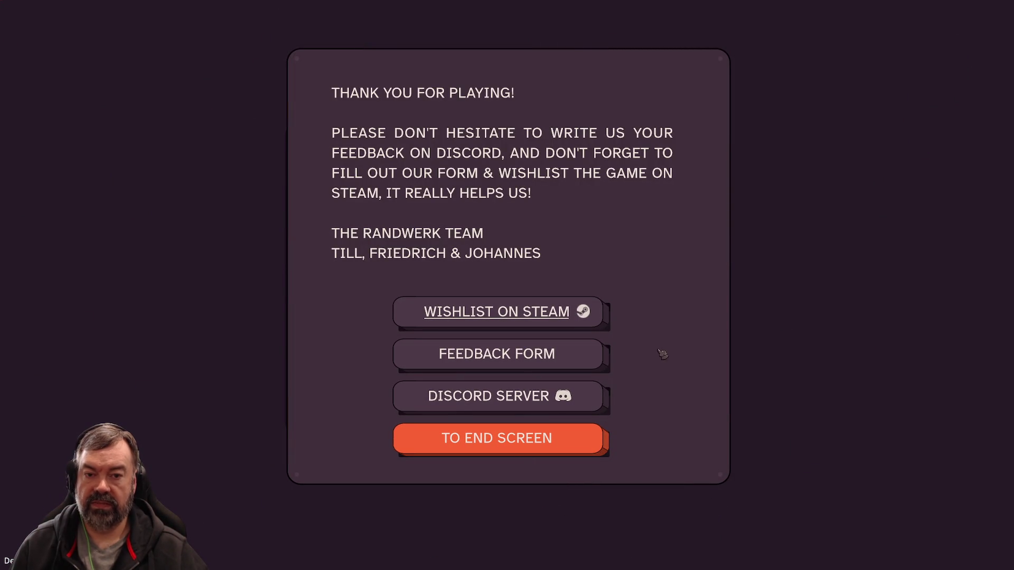
# Continue past the end screen to a new run and inspect a module and a captain option.
pyautogui.click(528, 449)
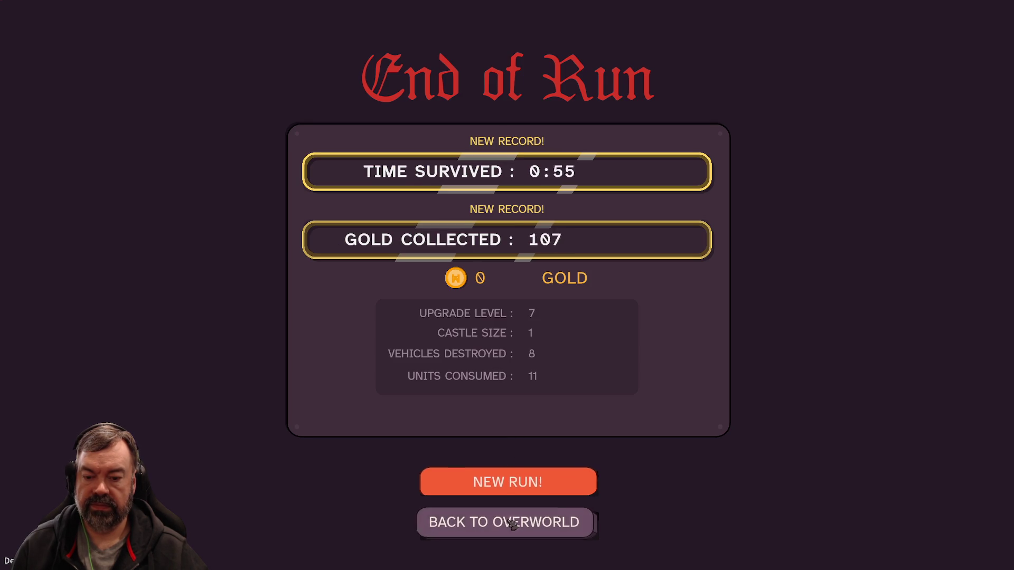
pyautogui.click(517, 486)
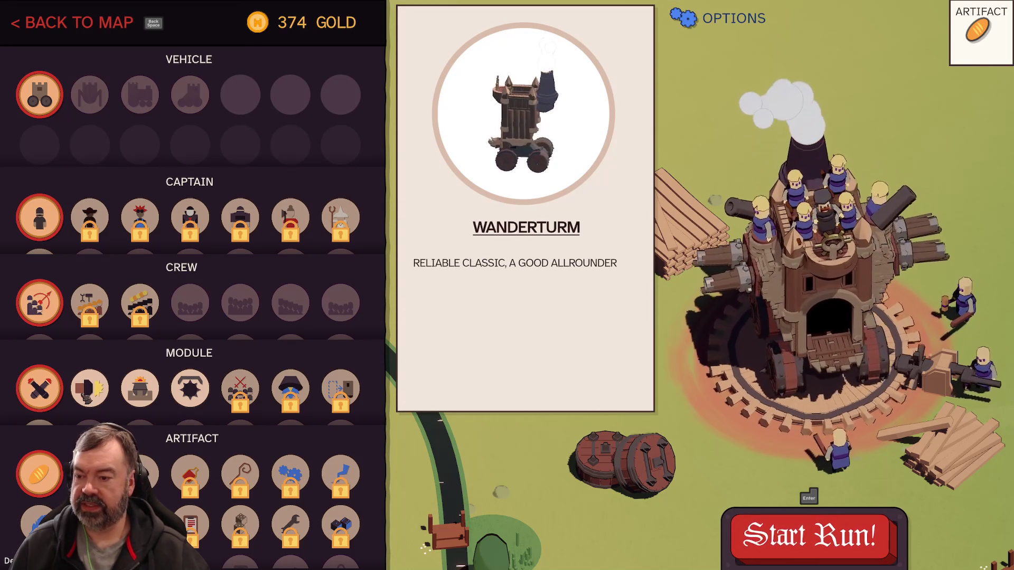
pyautogui.click(139, 391)
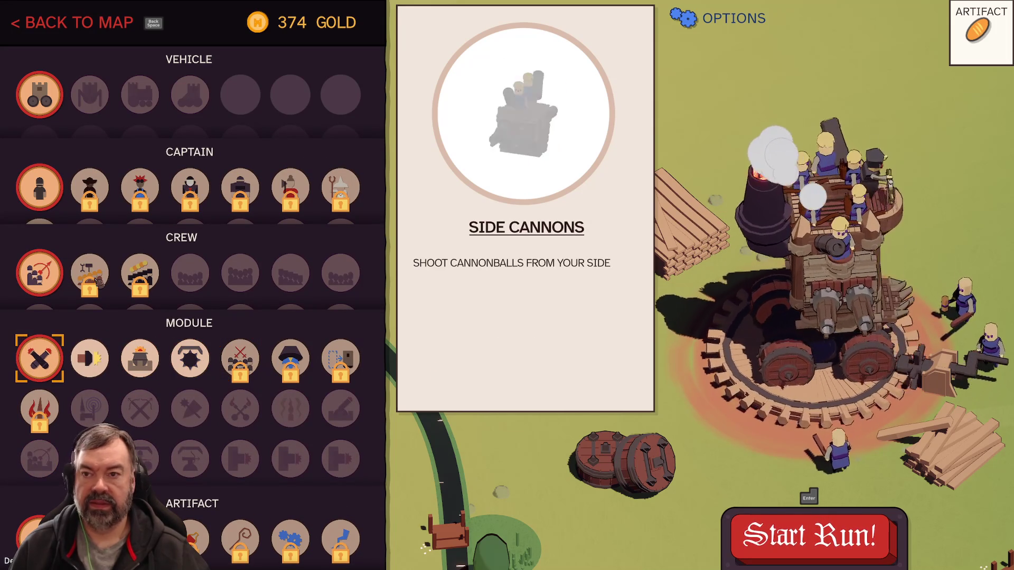
pyautogui.click(90, 188)
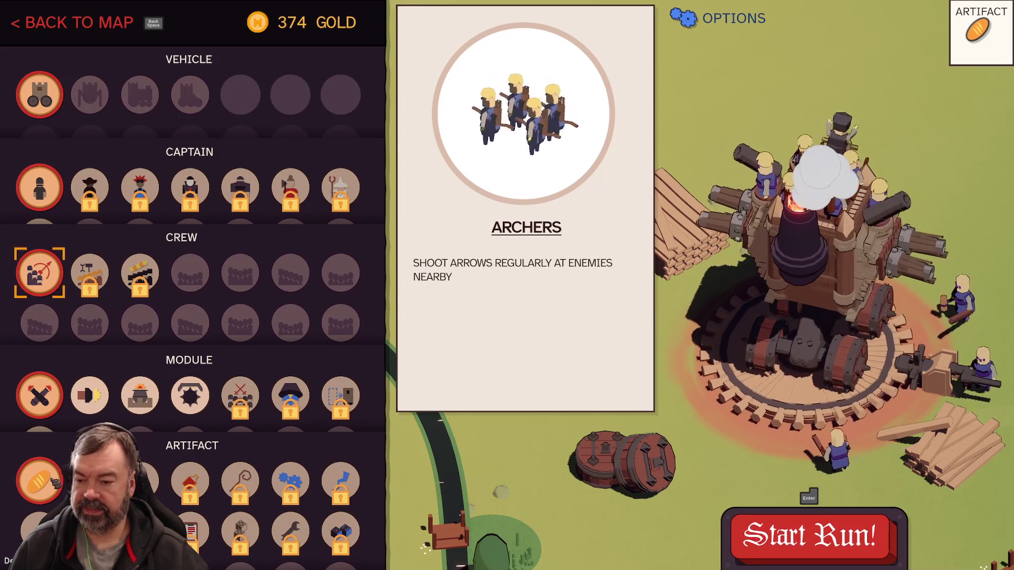
# Check the Overtime Bonus artifact and Side Cannons module details, then start the run.
pyautogui.click(56, 481)
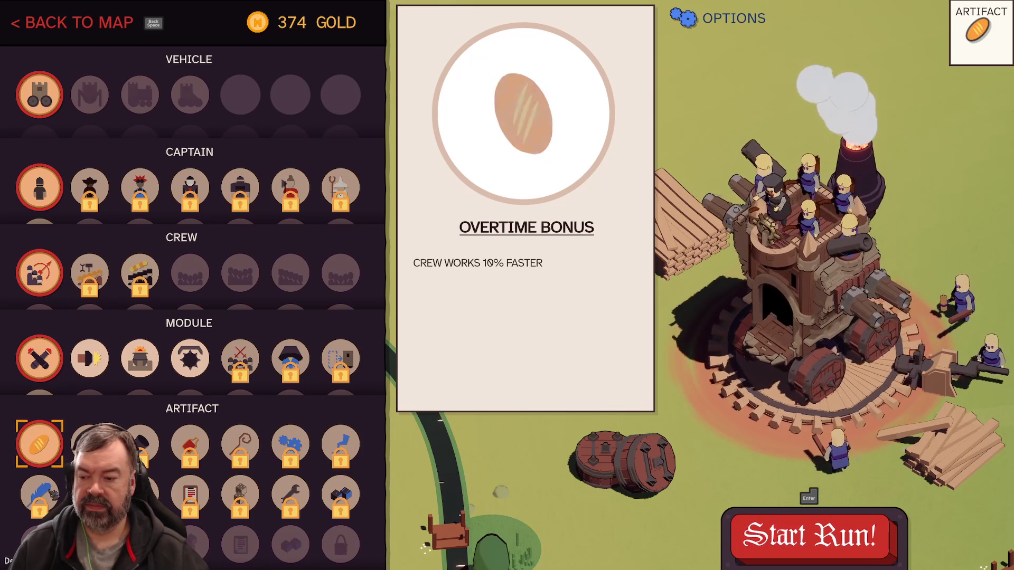
pyautogui.click(87, 358)
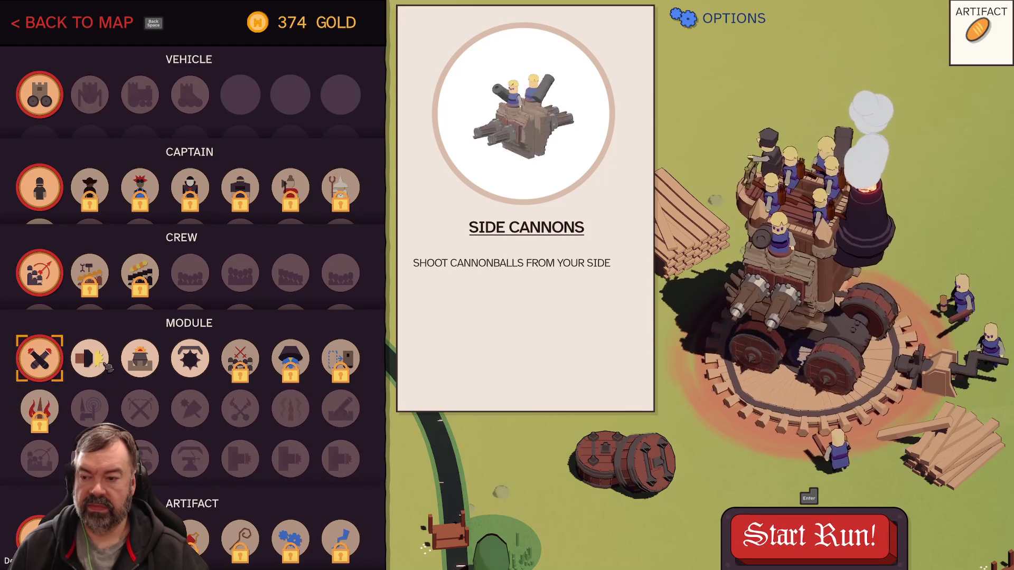
pyautogui.click(817, 525)
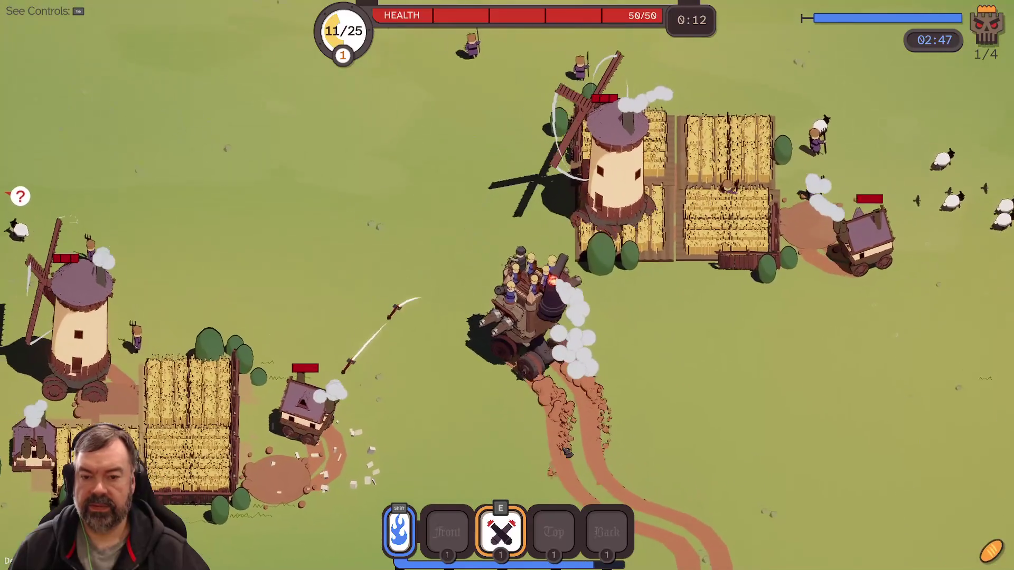
# Fire at the windmill farm, buy a module upgrade and Archer Crew Automatic 2, then turn west fighting.
pyautogui.press('e')
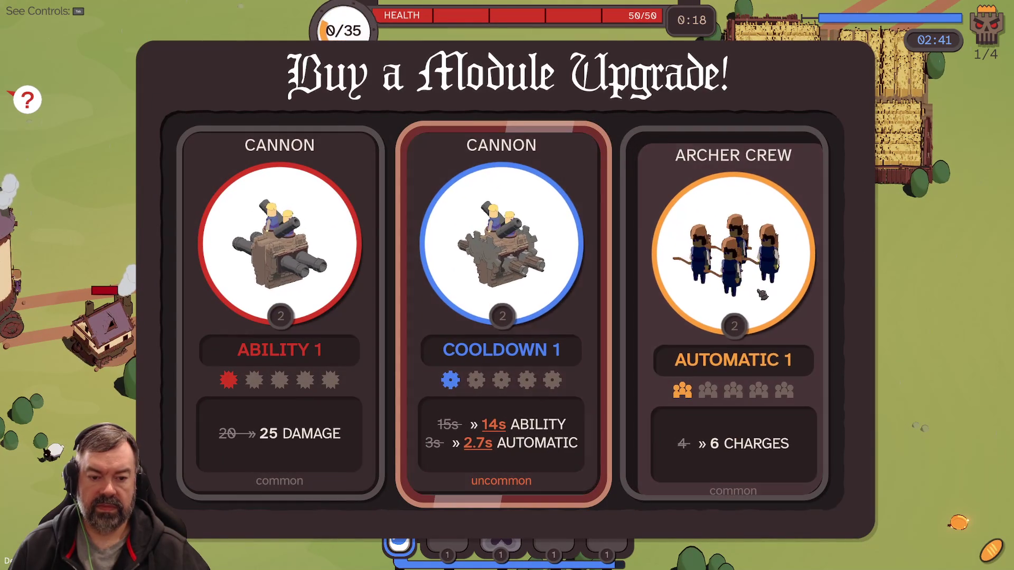
pyautogui.click(686, 369)
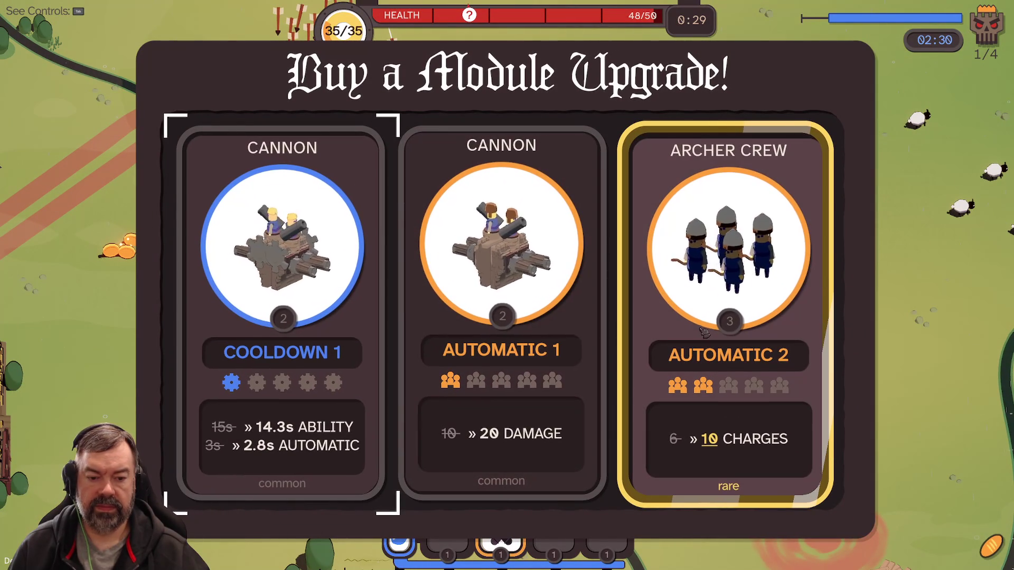
pyautogui.click(705, 333)
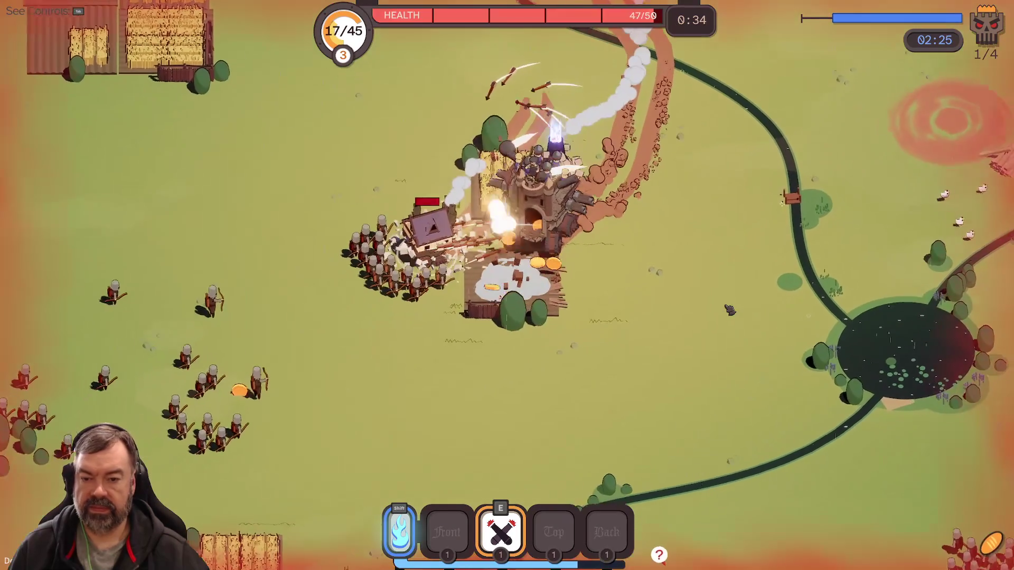
pyautogui.press('e')
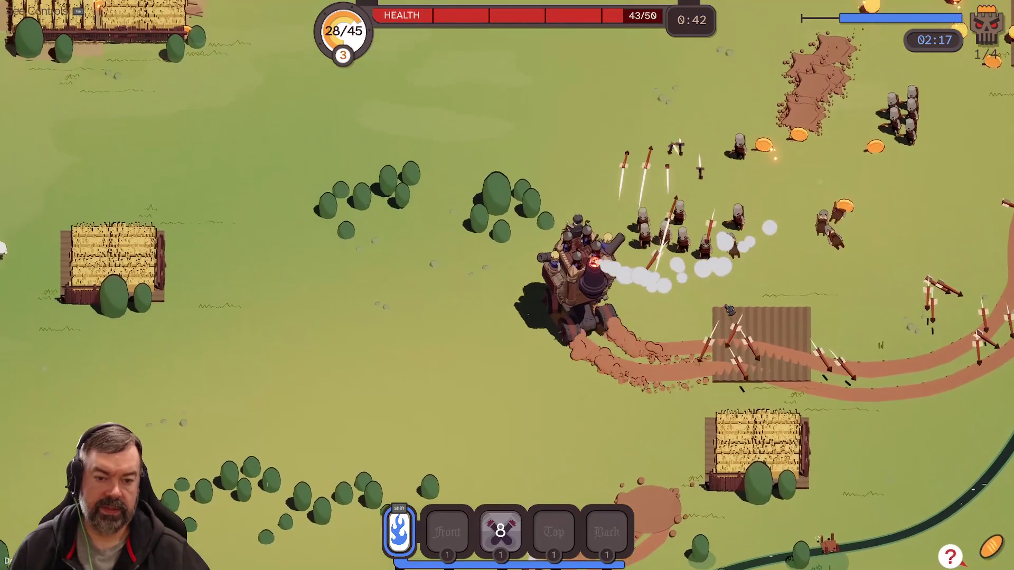
pyautogui.press('a')
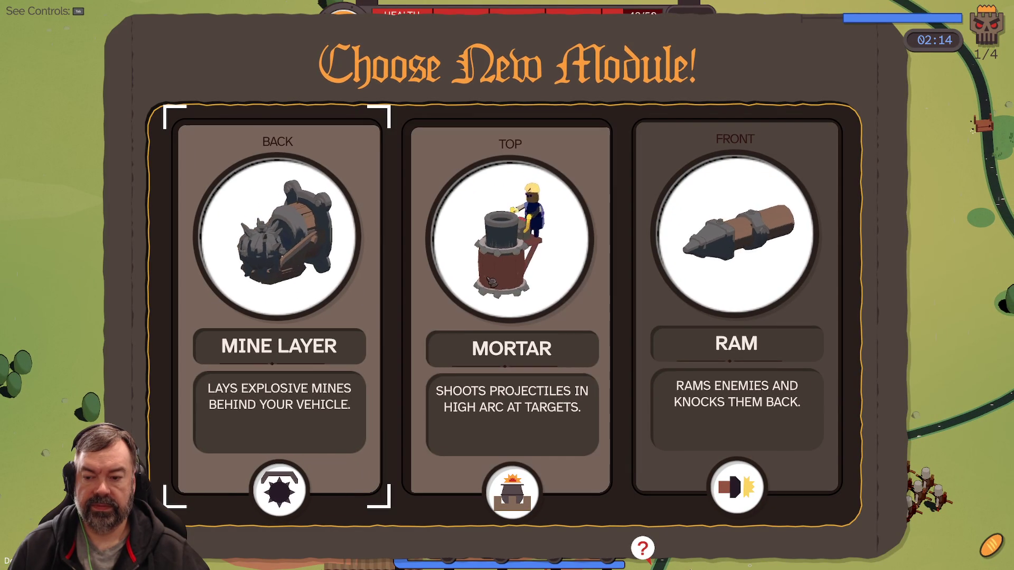
# Add the Mortar module, steer around collecting coins, and fire the mortar ability.
pyautogui.click(543, 338)
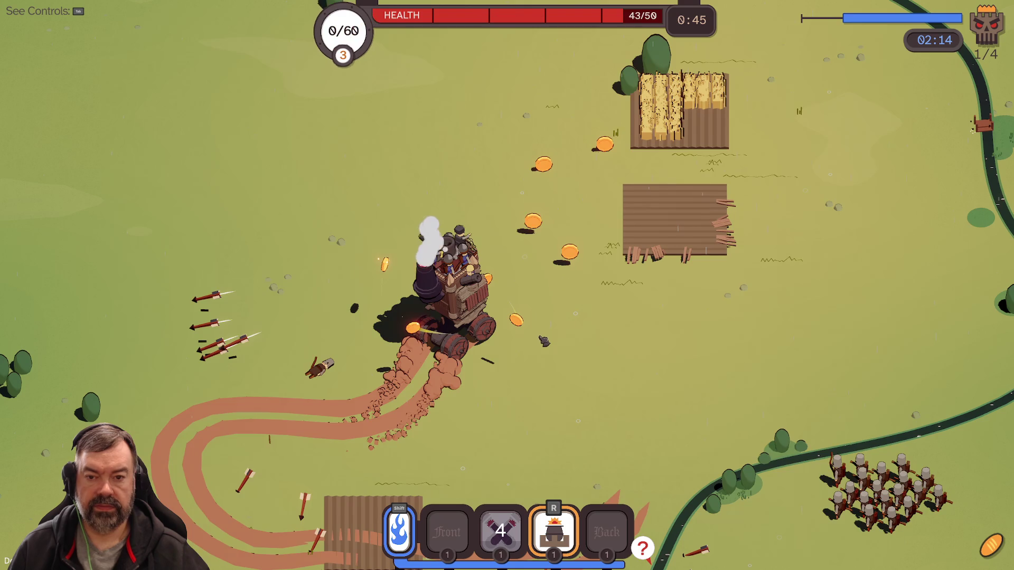
pyautogui.press('w')
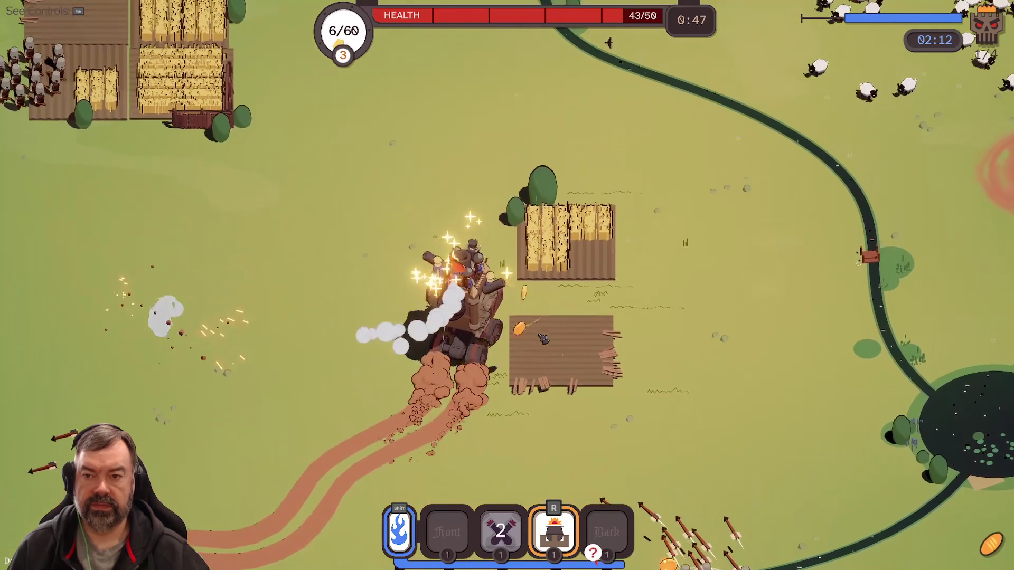
pyautogui.press('d')
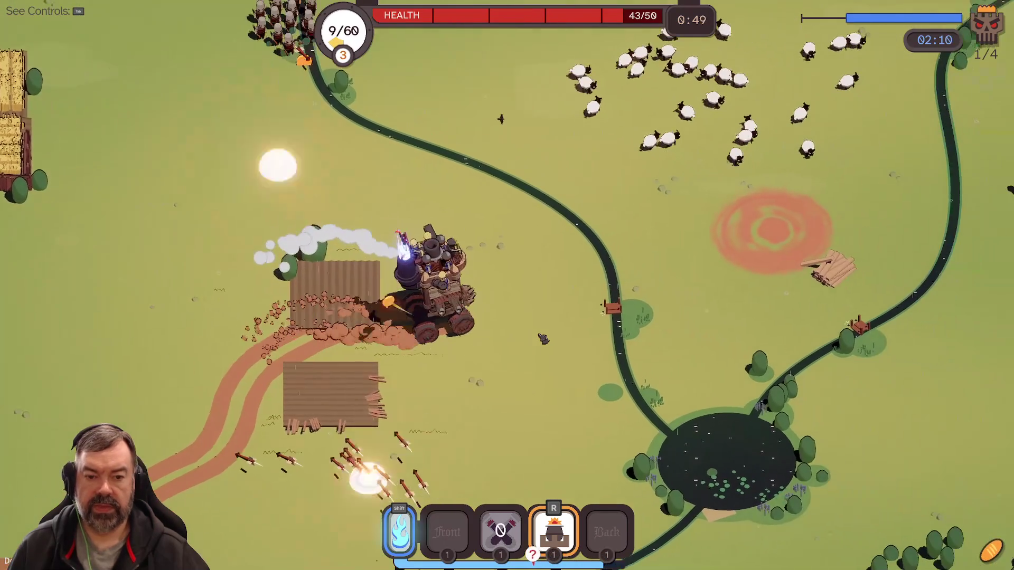
pyautogui.press('w')
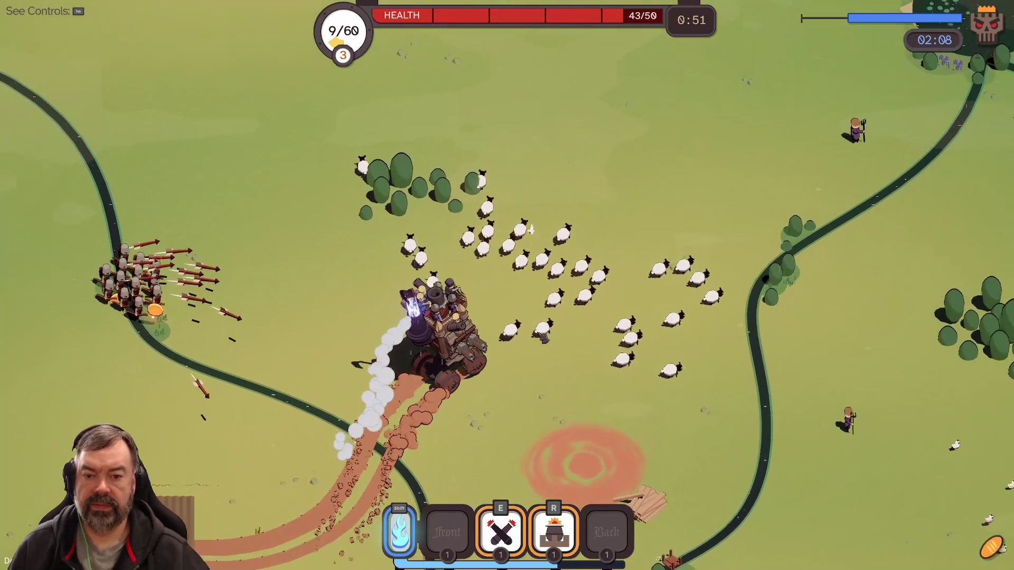
pyautogui.press('a')
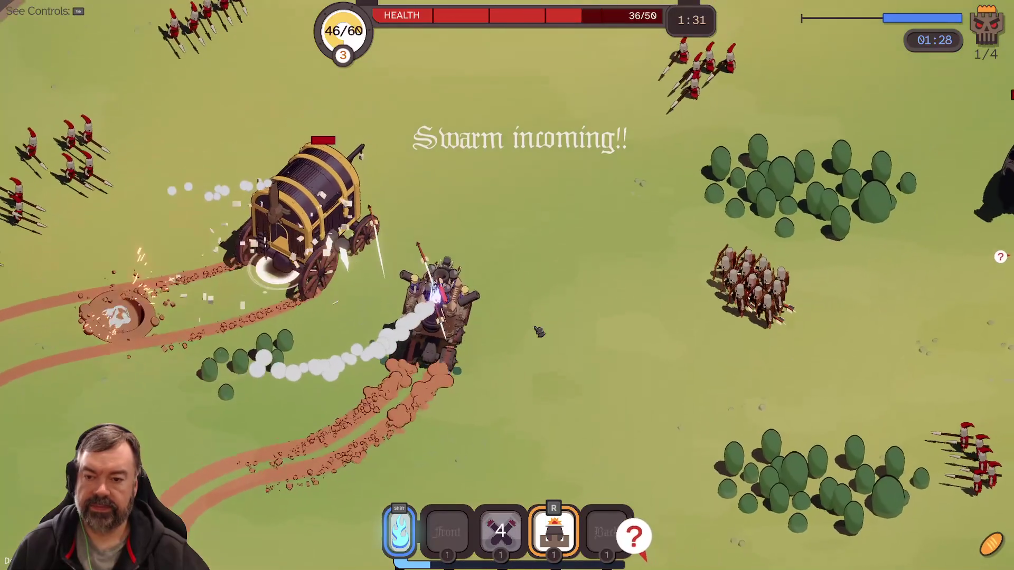
pyautogui.press('r')
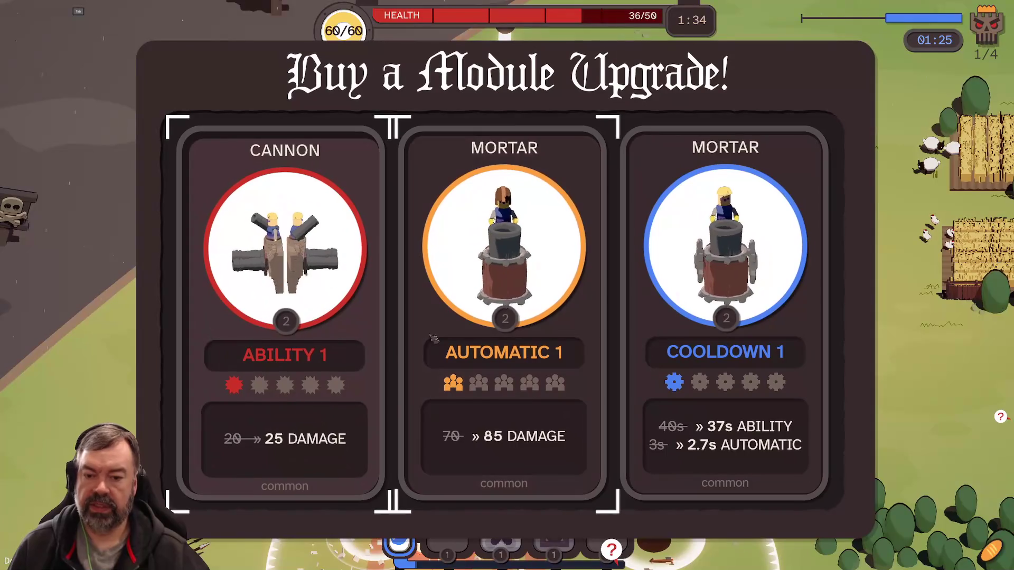
# Buy Mortar Automatic 1 and Archer Crew Automatic 3, and take the Golden Bow artifact.
pyautogui.click(549, 304)
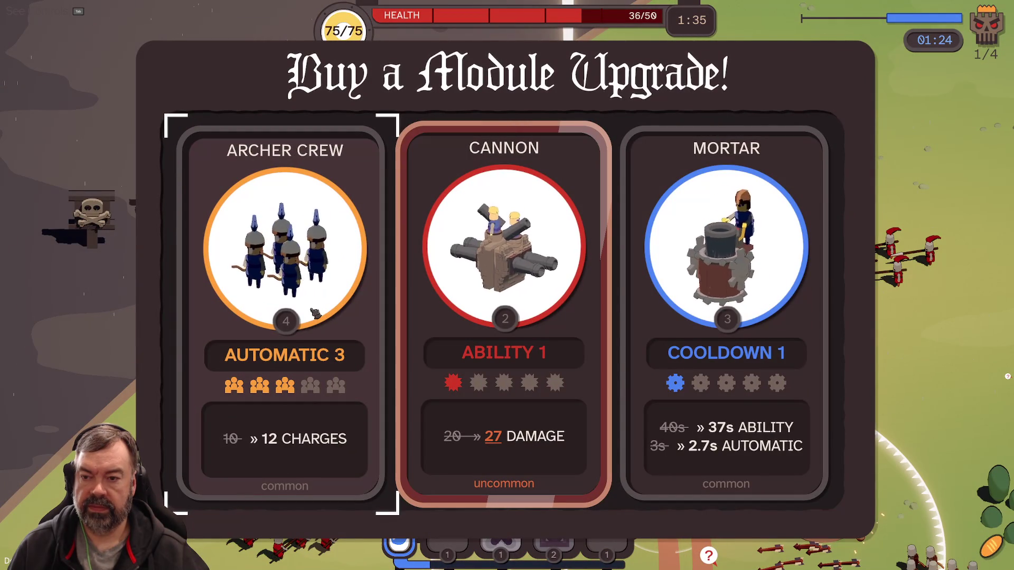
pyautogui.click(315, 313)
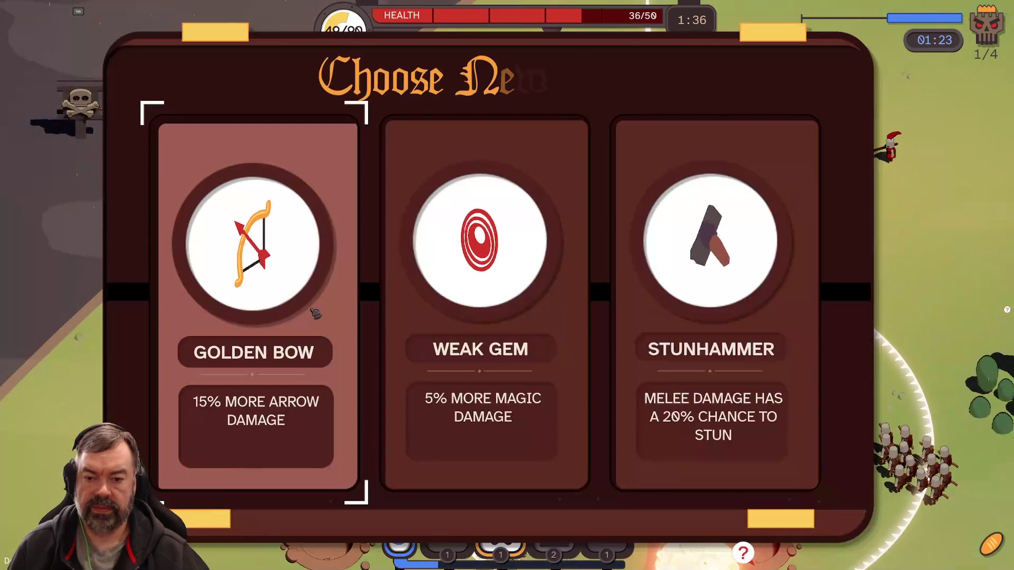
pyautogui.click(334, 354)
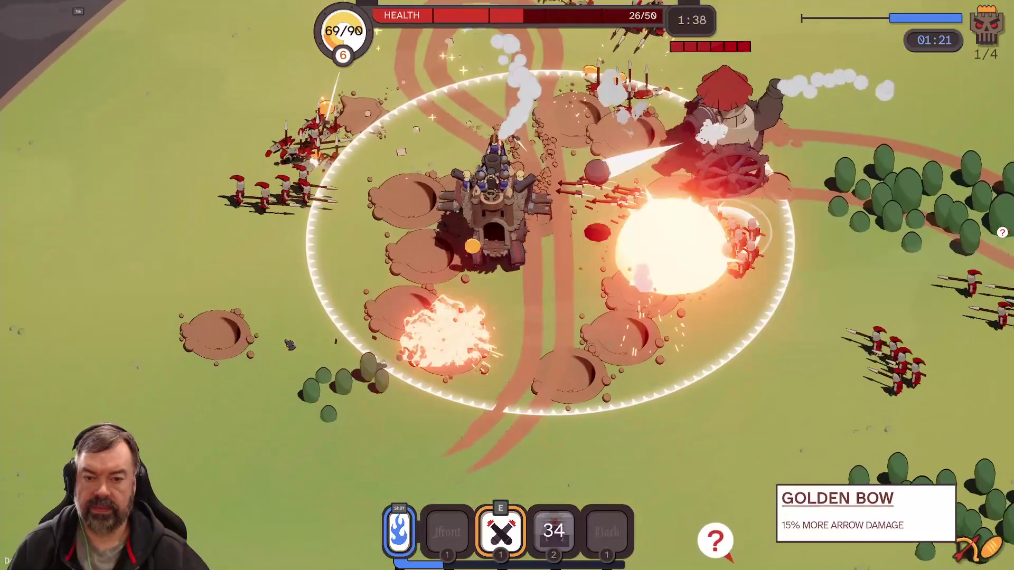
# Fire the cannon and fourth abilities, take one more module upgrade, and proceed to the End of Run results.
pyautogui.press('e')
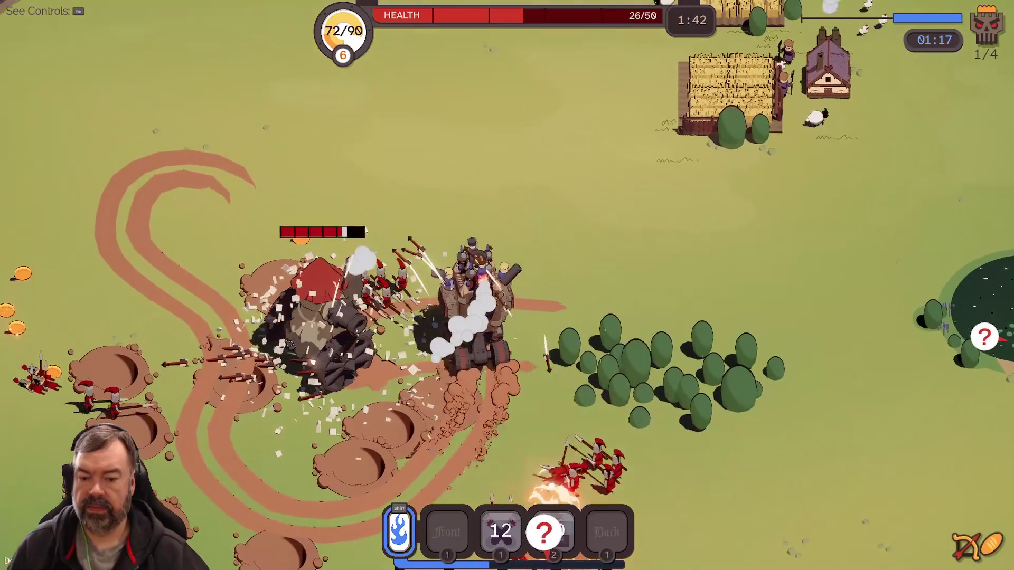
pyautogui.press('r')
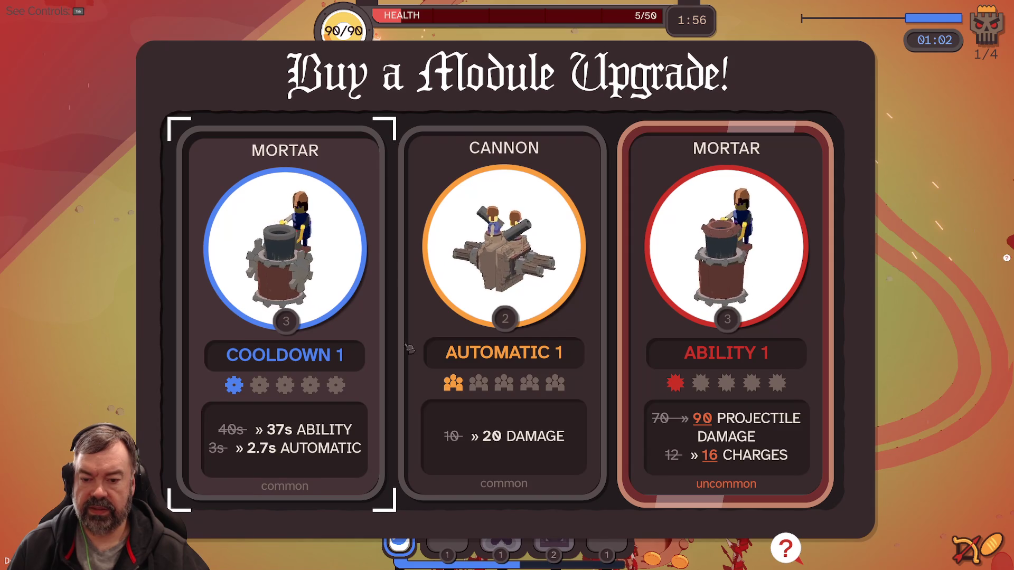
pyautogui.click(509, 322)
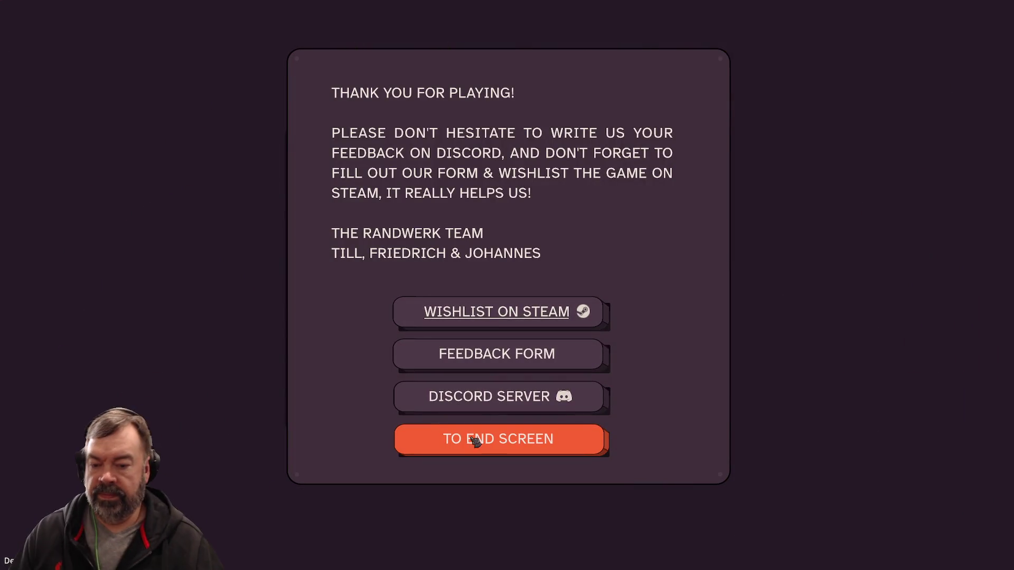
pyautogui.click(475, 442)
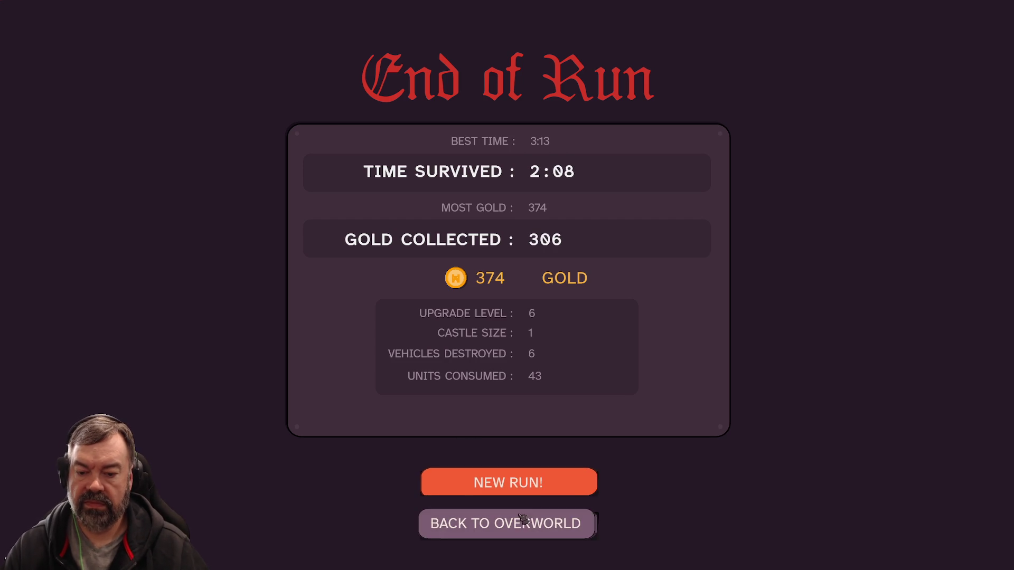
# Back out to the world map and drive between the swamp, Grasslands 2 and Grasslands 1.
pyautogui.press('Return')
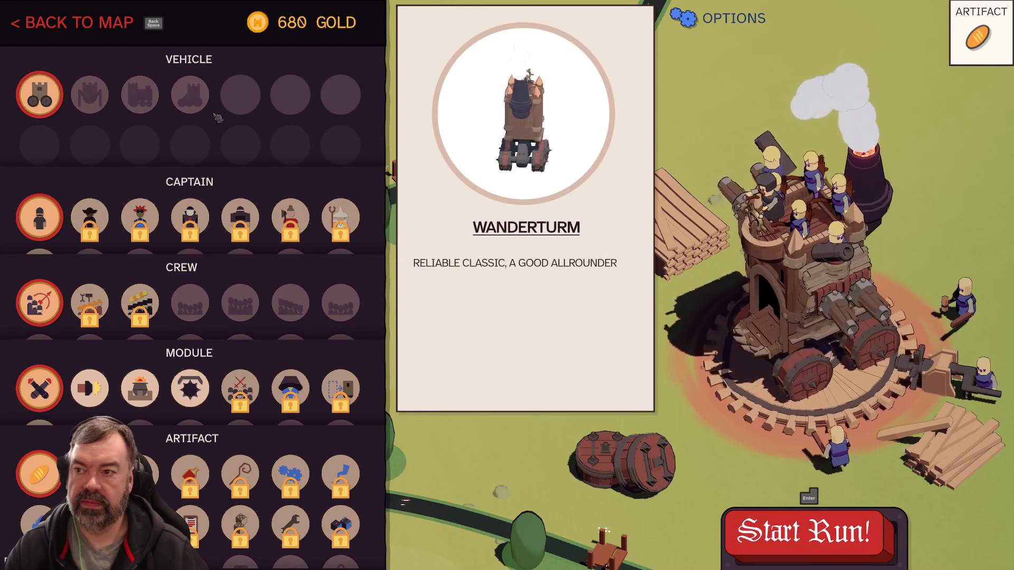
pyautogui.press('BackSpace')
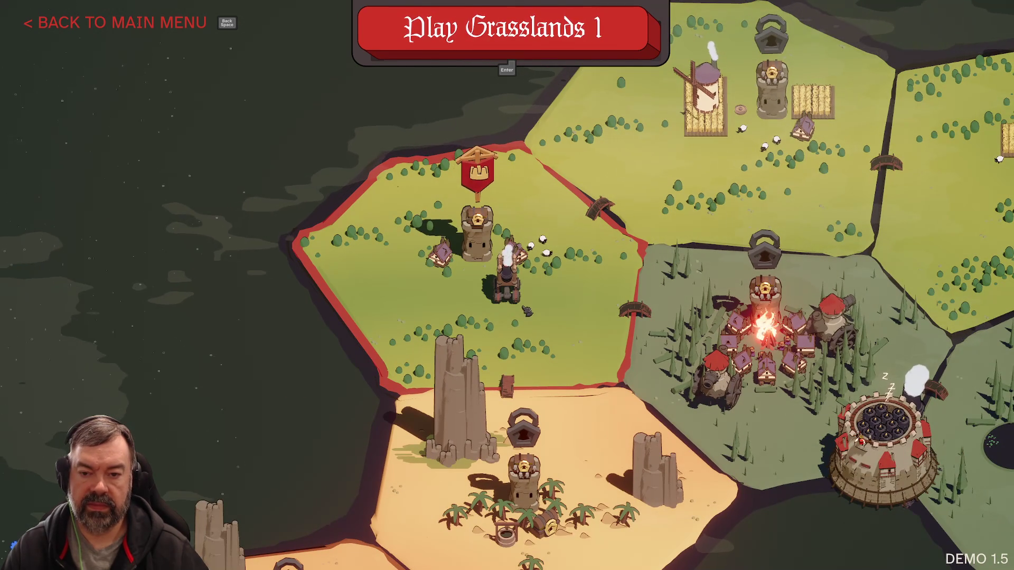
pyautogui.press('Right')
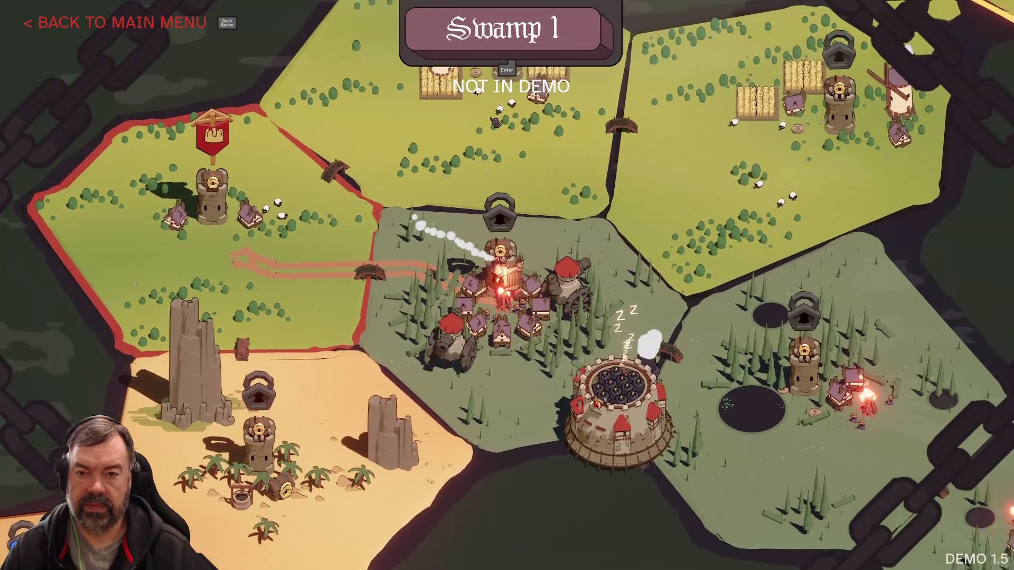
pyautogui.press('Up')
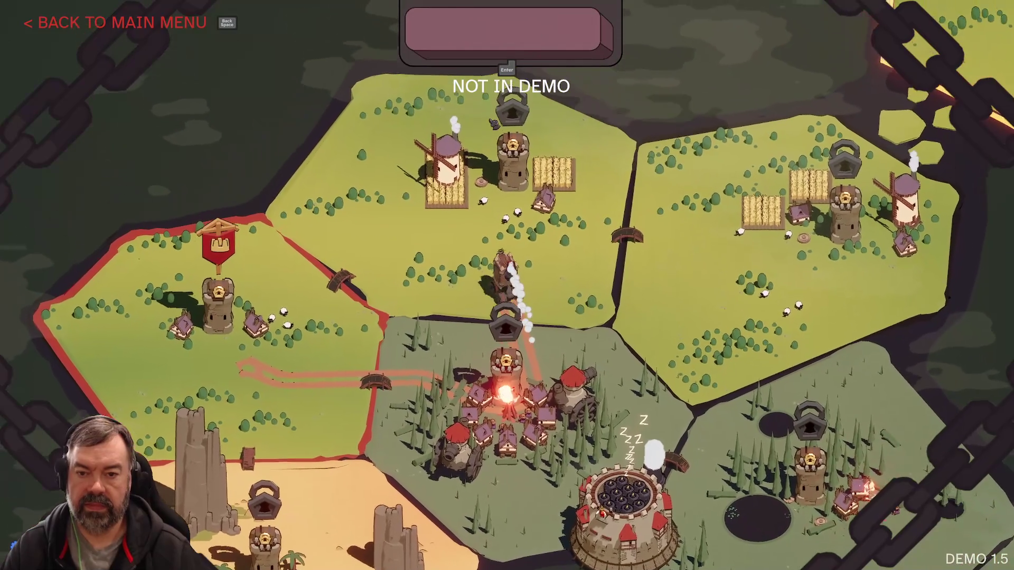
pyautogui.press('Left')
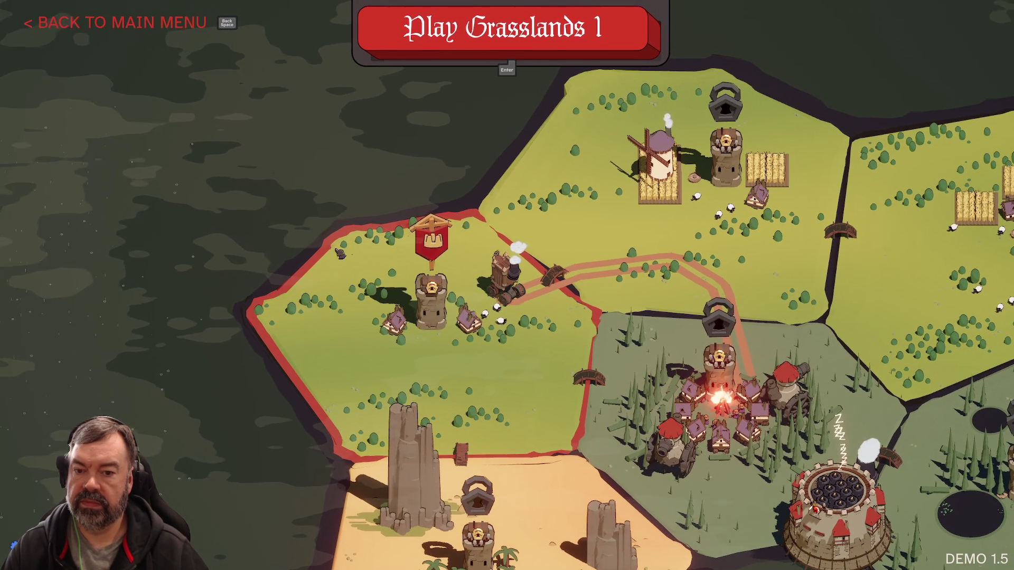
# Start Grasslands 1, then quit the game to desktop and confirm.
pyautogui.press('Return')
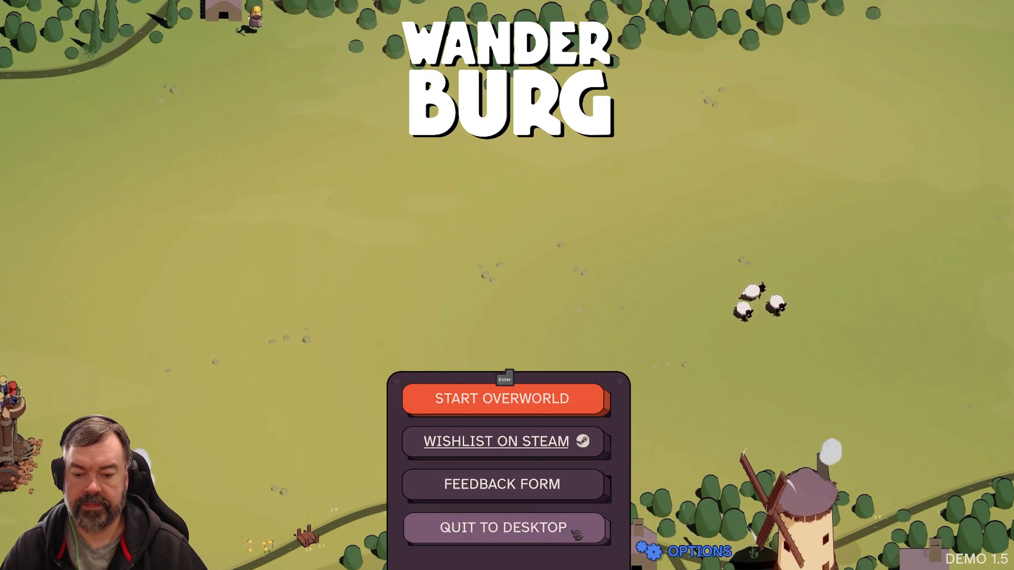
pyautogui.click(558, 523)
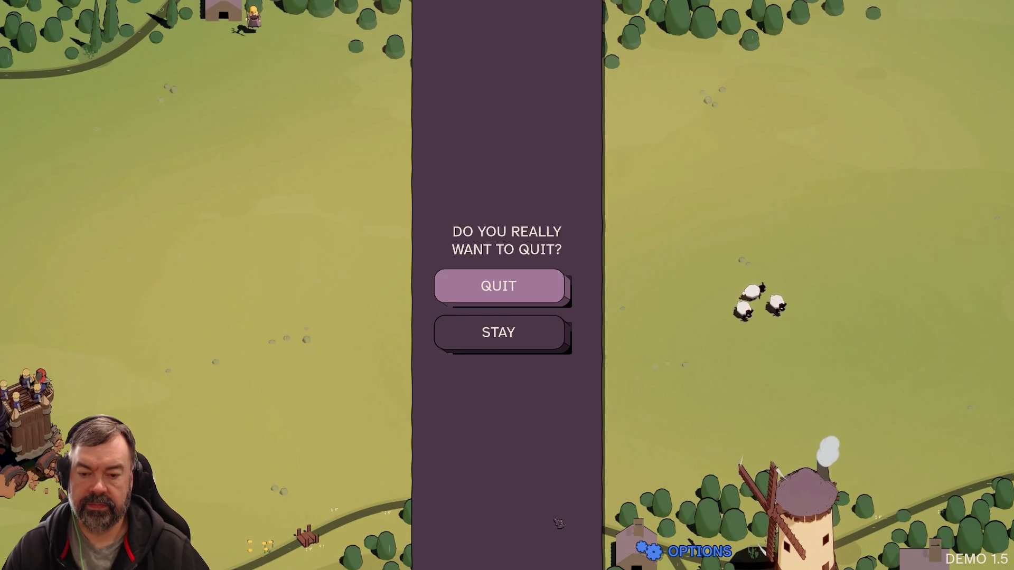
pyautogui.click(523, 285)
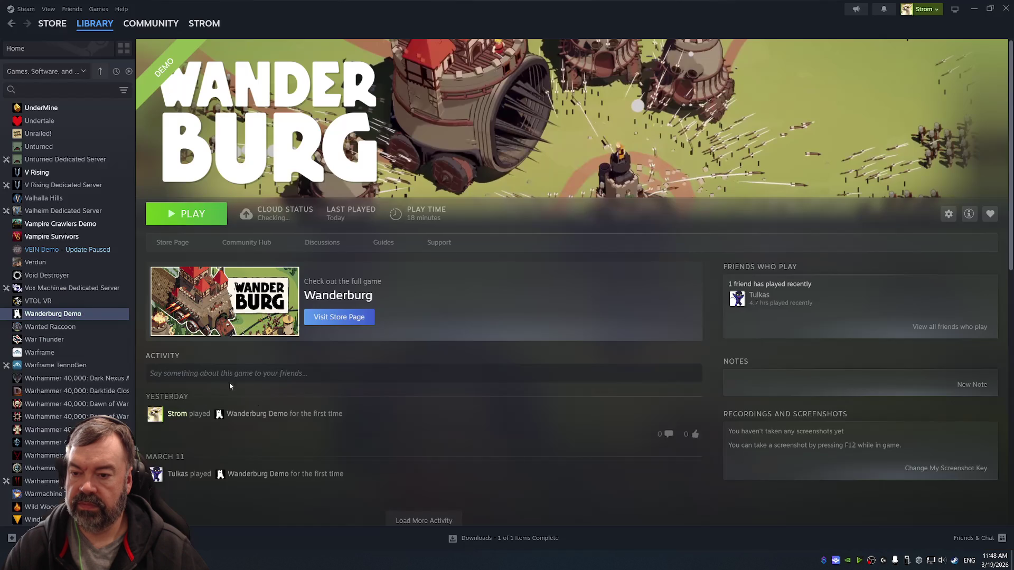
# Open the Wanderburg Demo store page and scroll through it.
pyautogui.click(163, 244)
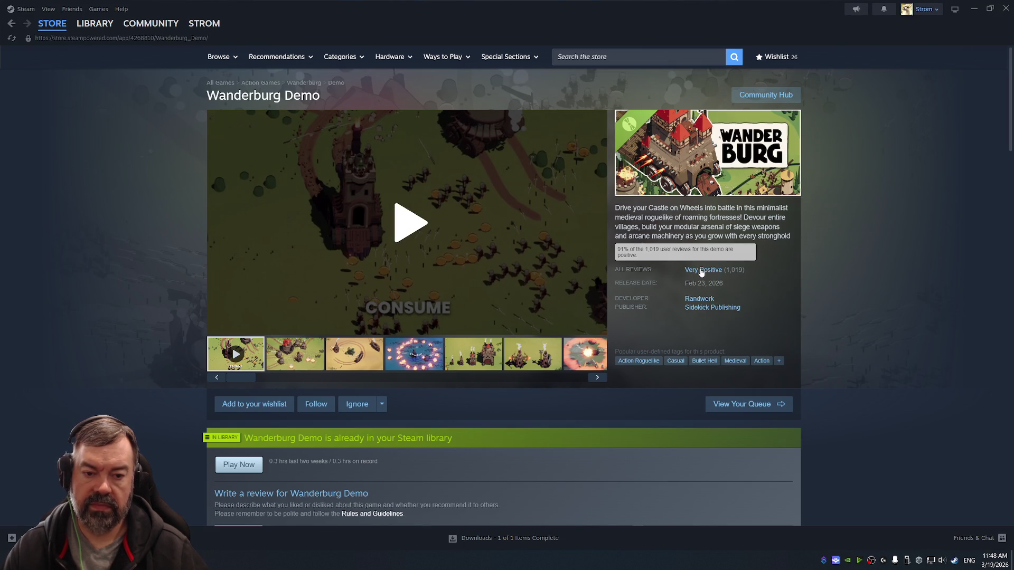
pyautogui.scroll(-10, 702, 272)
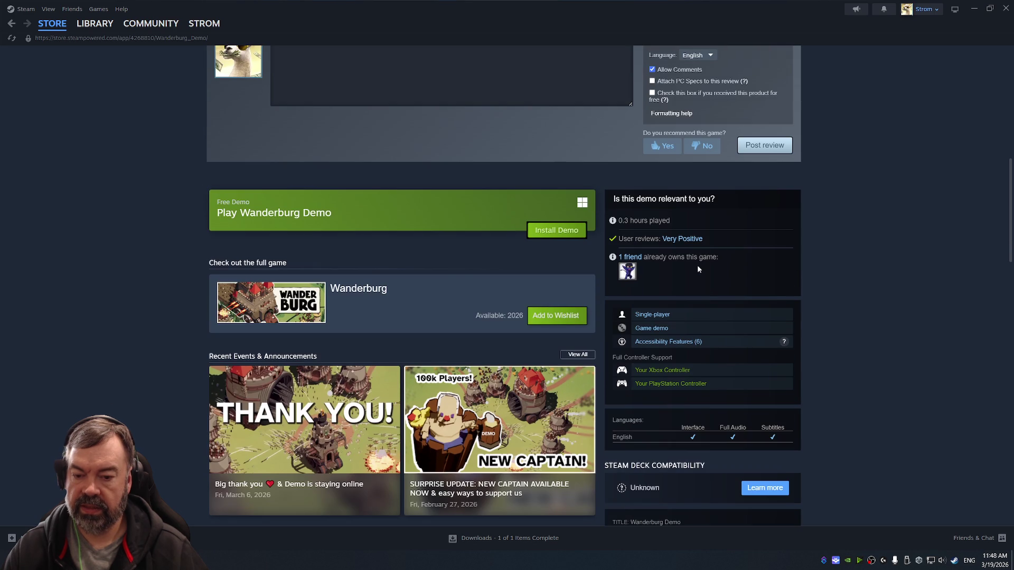
pyautogui.scroll(3, 697, 267)
pyautogui.scroll(-5, 689, 272)
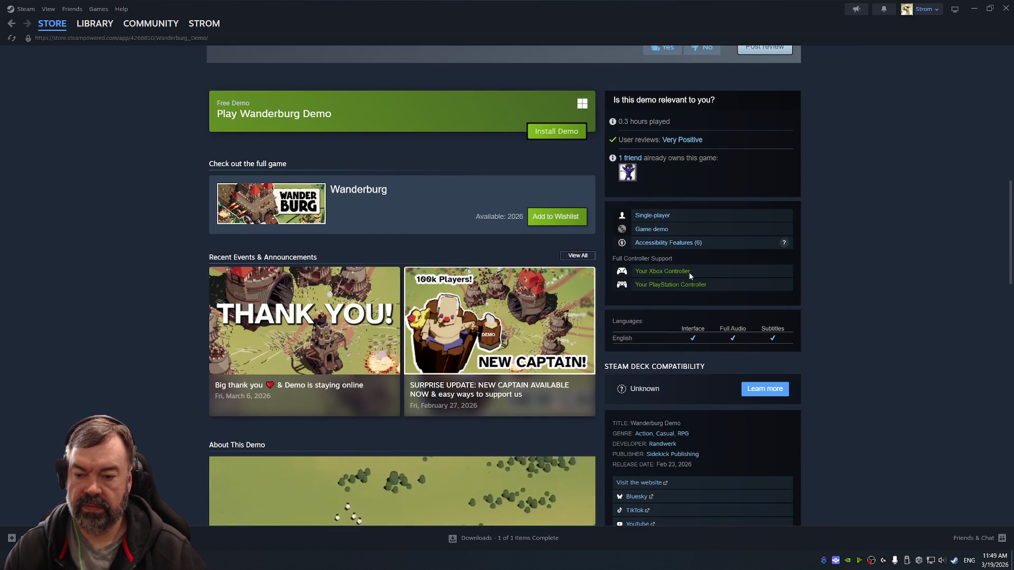
pyautogui.scroll(7, 627, 291)
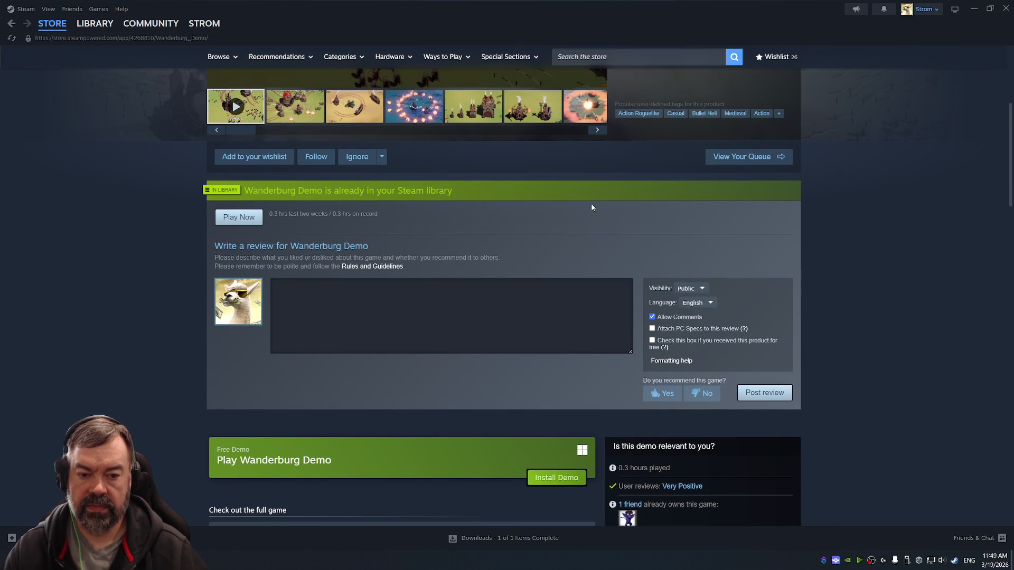
# Return to the Steam library home and minimize the Wide Board window.
pyautogui.click(590, 204)
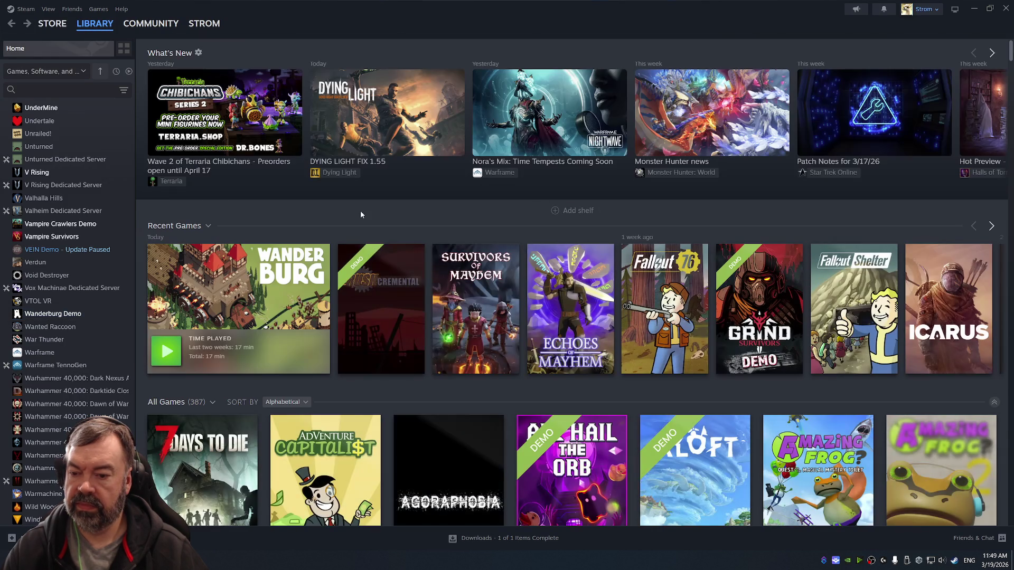
pyautogui.moveTo(396, 296)
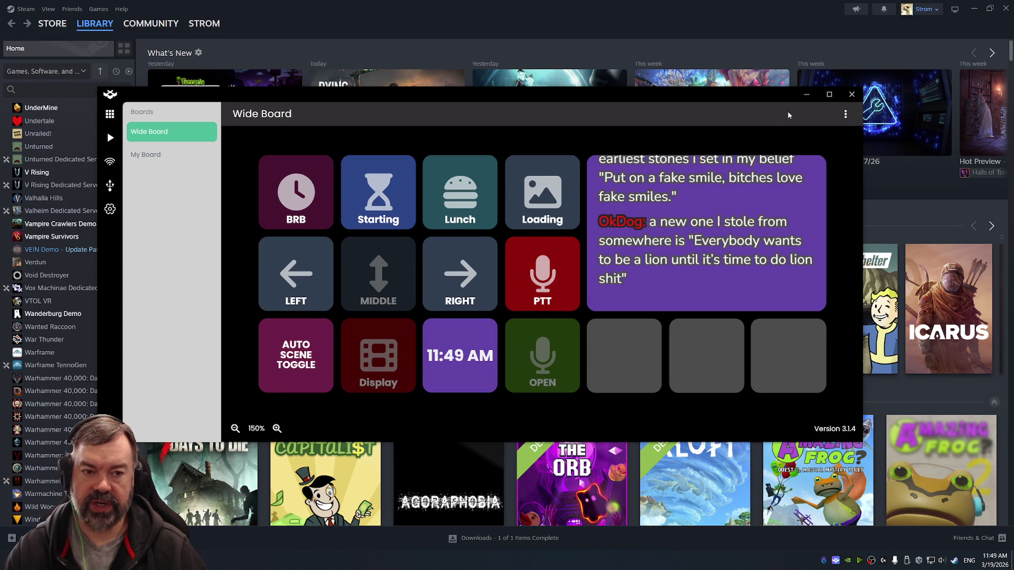
pyautogui.click(805, 96)
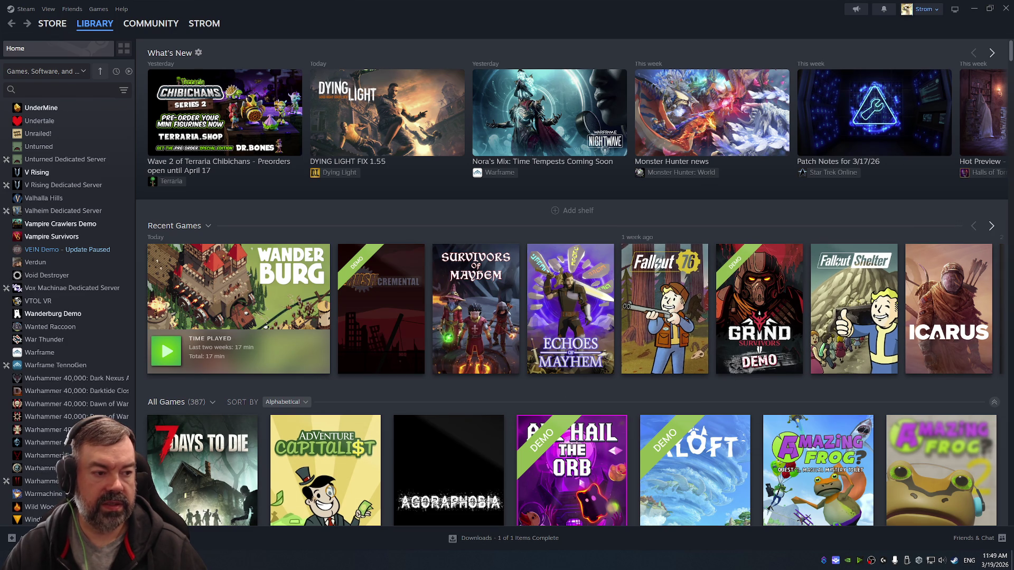
# Page the Recent Games shelf forward to older titles and look over their tiles.
pyautogui.moveTo(722, 262)
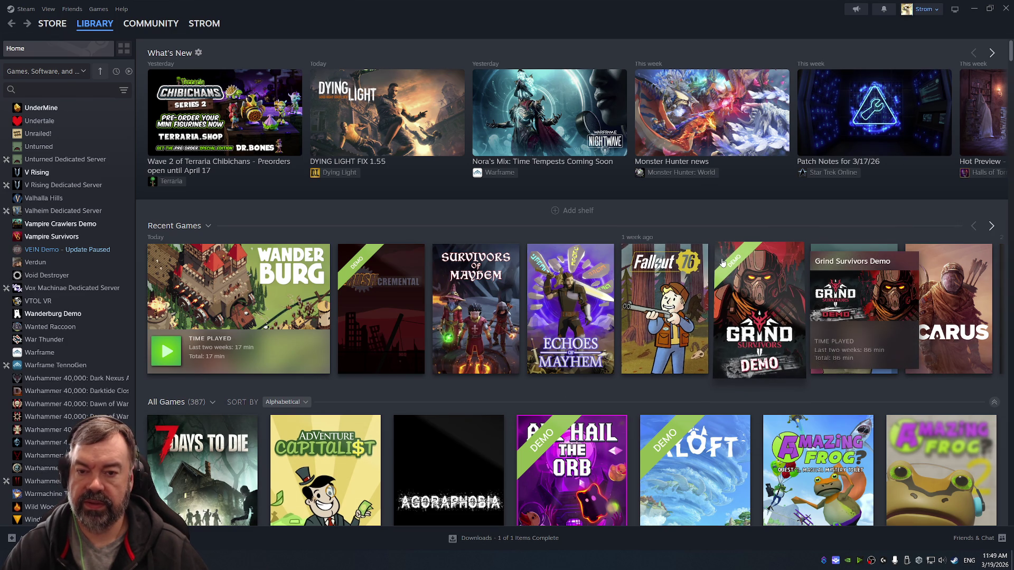
pyautogui.moveTo(689, 320)
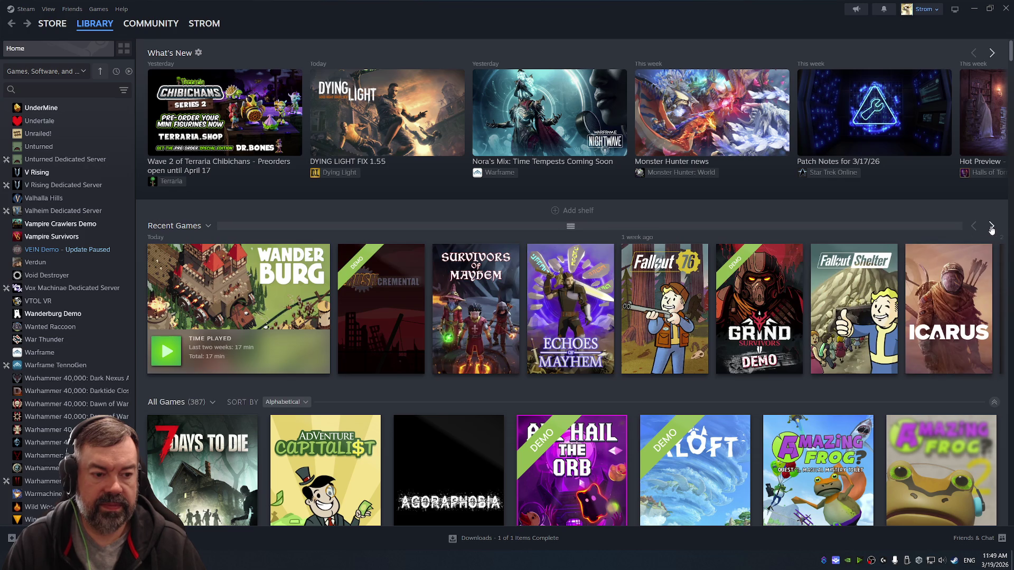
pyautogui.click(991, 227)
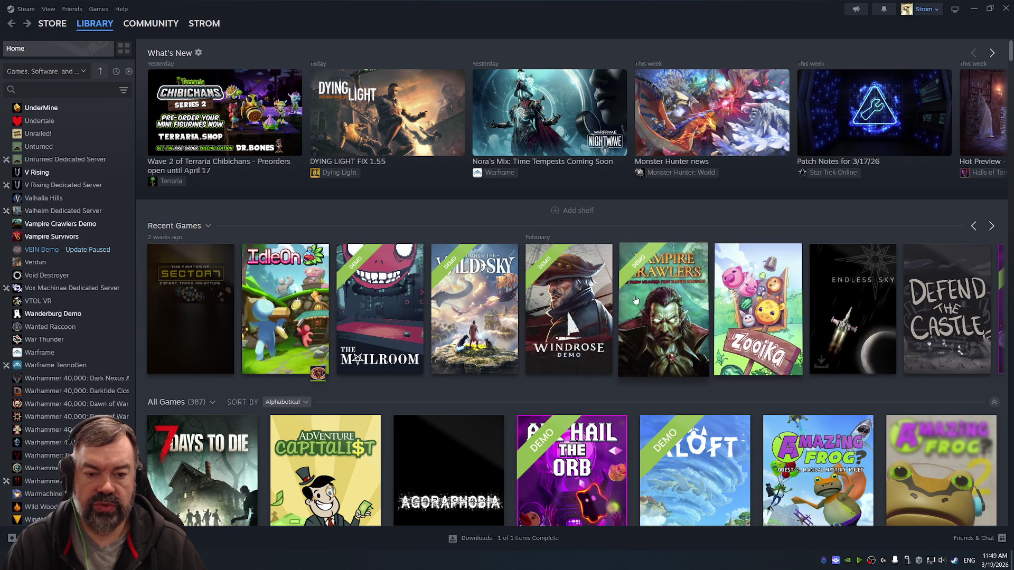
pyautogui.moveTo(658, 300)
pyautogui.moveTo(763, 312)
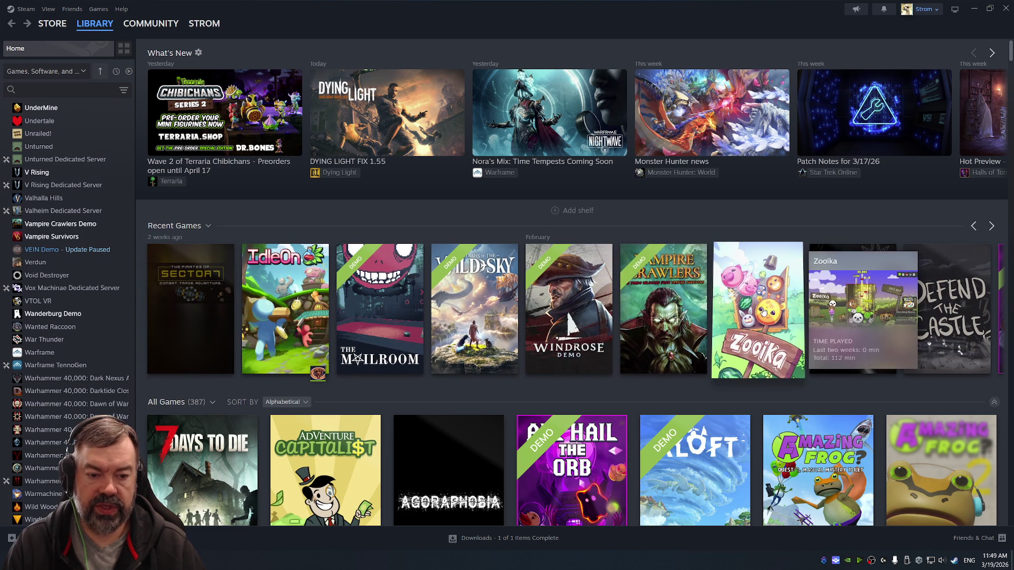
pyautogui.moveTo(853, 304)
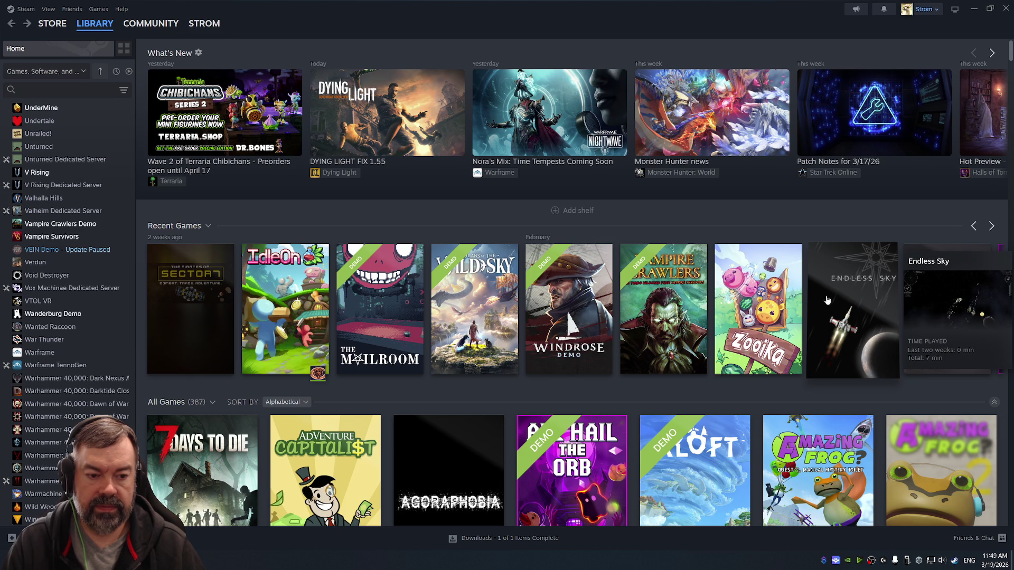
# Scroll across the shelf and open the Guardians of the Wild Sky Demo library page.
pyautogui.hscroll(2, 686, 309)
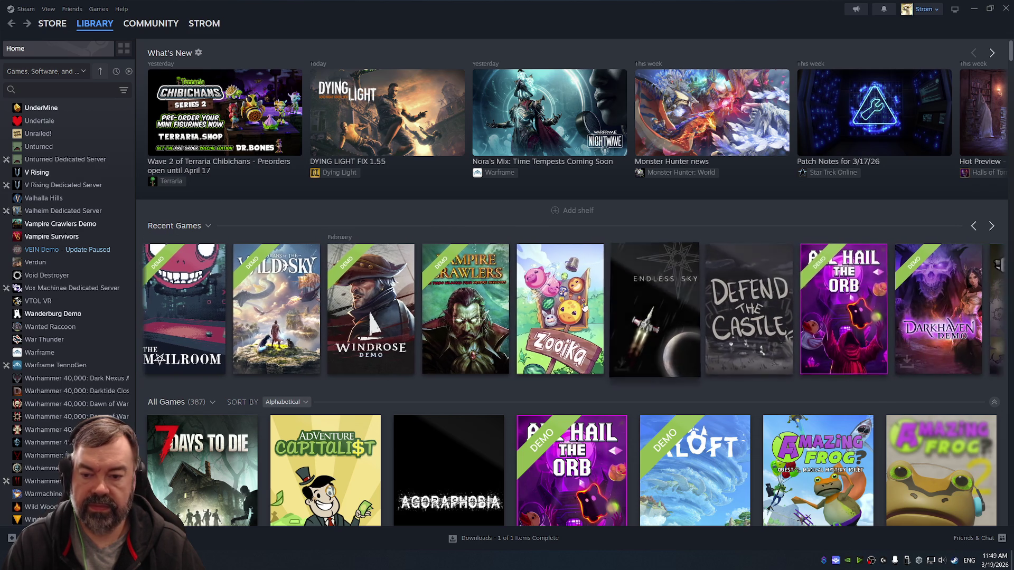
pyautogui.hscroll(1, 584, 308)
pyautogui.hscroll(-2, 451, 294)
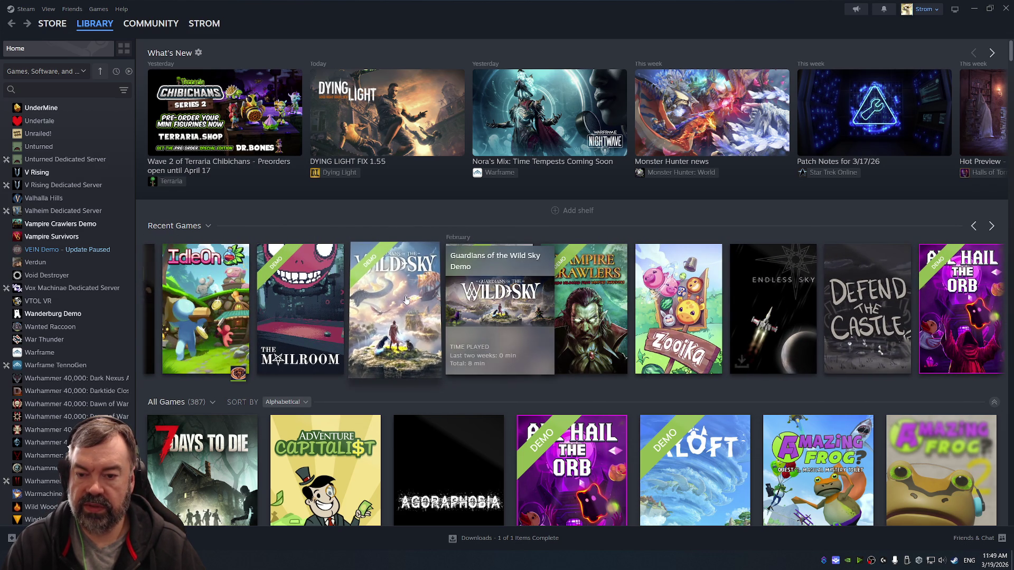
pyautogui.click(385, 299)
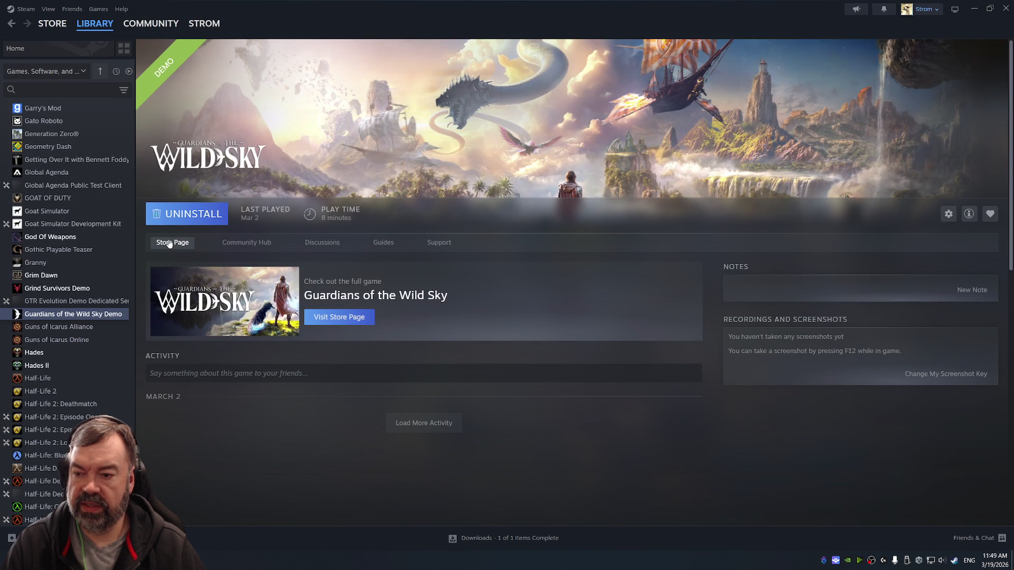
# Open the Guardians of the Wild Sky store page and step through screenshots to the airship one.
pyautogui.click(168, 242)
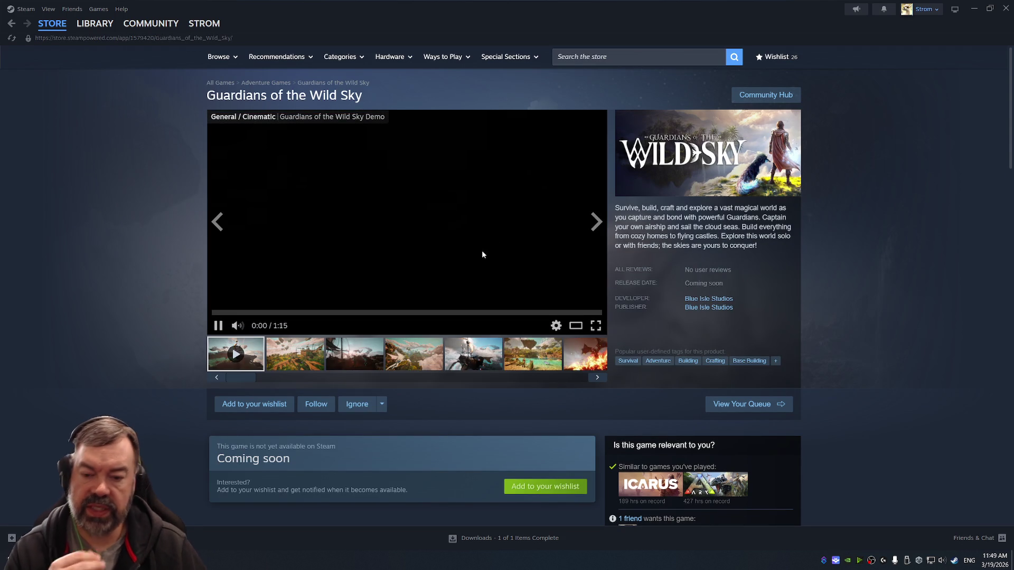
pyautogui.click(314, 355)
pyautogui.click(343, 354)
pyautogui.click(414, 355)
pyautogui.click(473, 354)
# View the fishing-lake and fire-dragon screenshots, then navigate back to the library home.
pyautogui.click(549, 356)
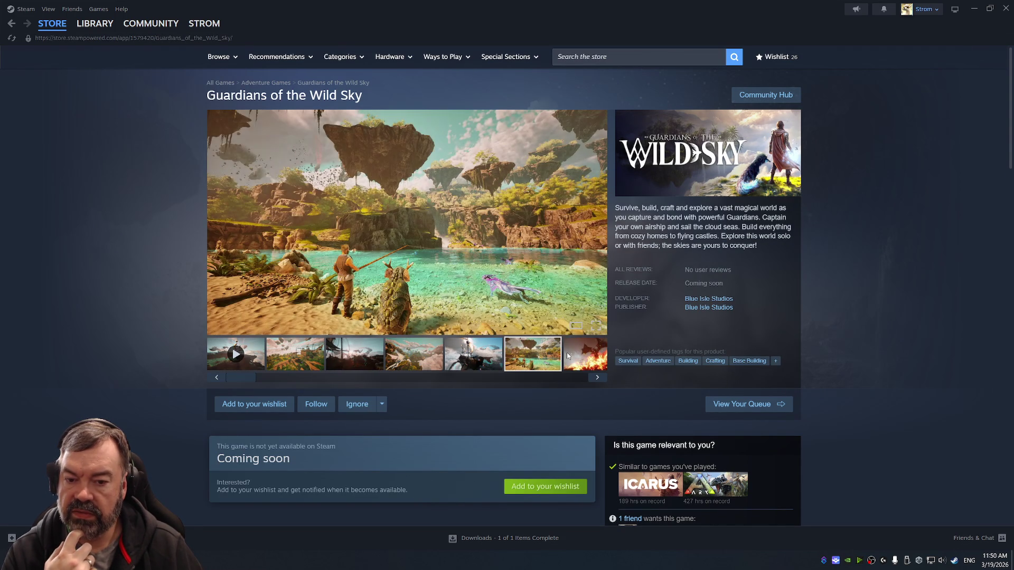
pyautogui.click(574, 357)
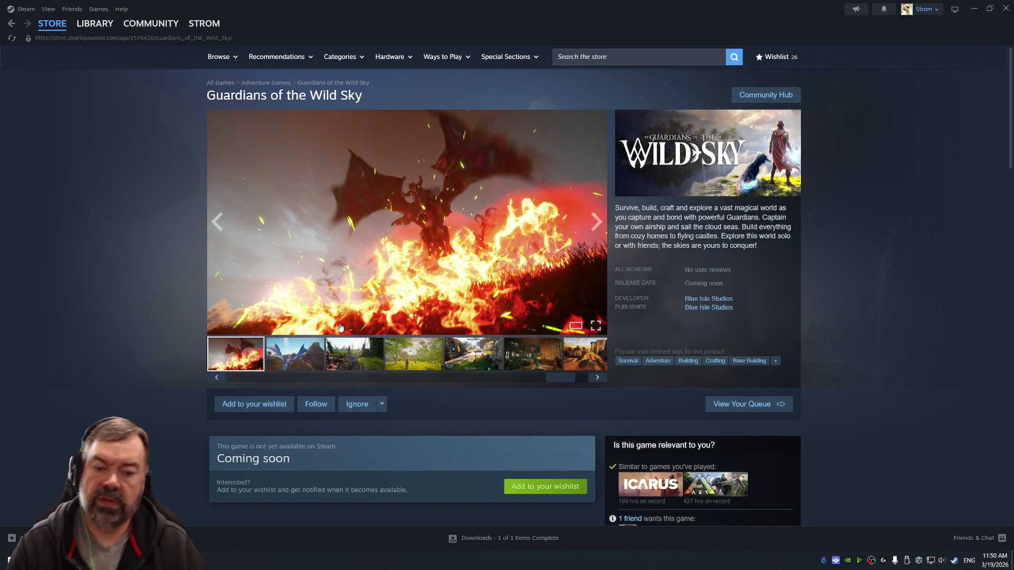
pyautogui.hotkey('alt', 'Left')
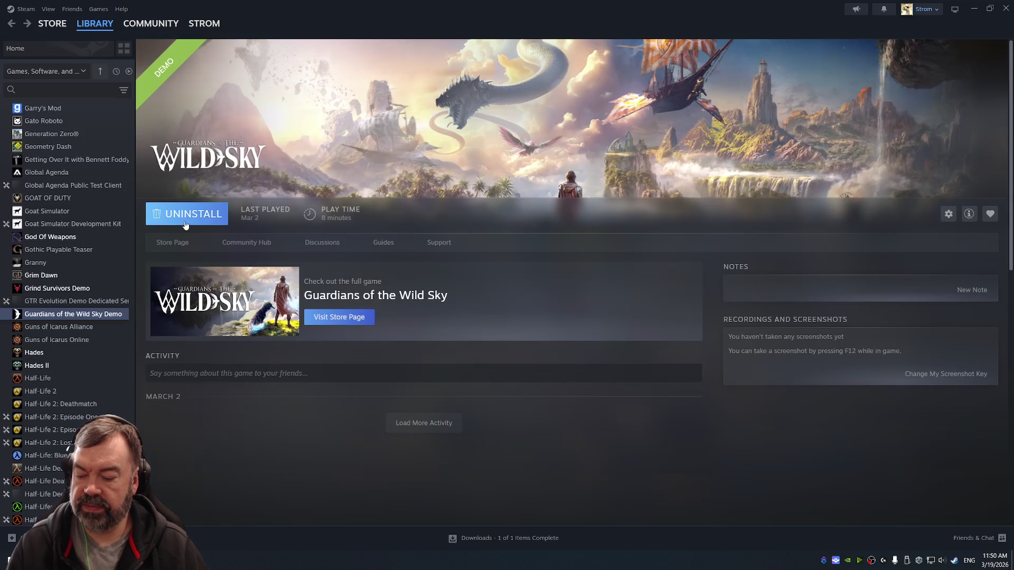
pyautogui.hotkey('alt', 'Left')
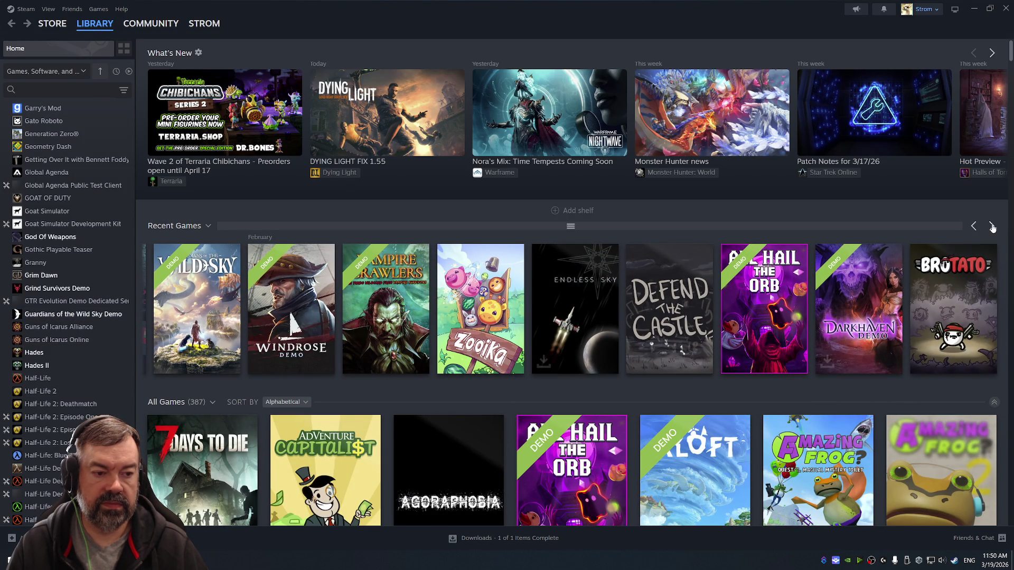
# Open and dismiss the shelf type choices for the Recent Games shelf.
pyautogui.scroll(-3, 224, 145)
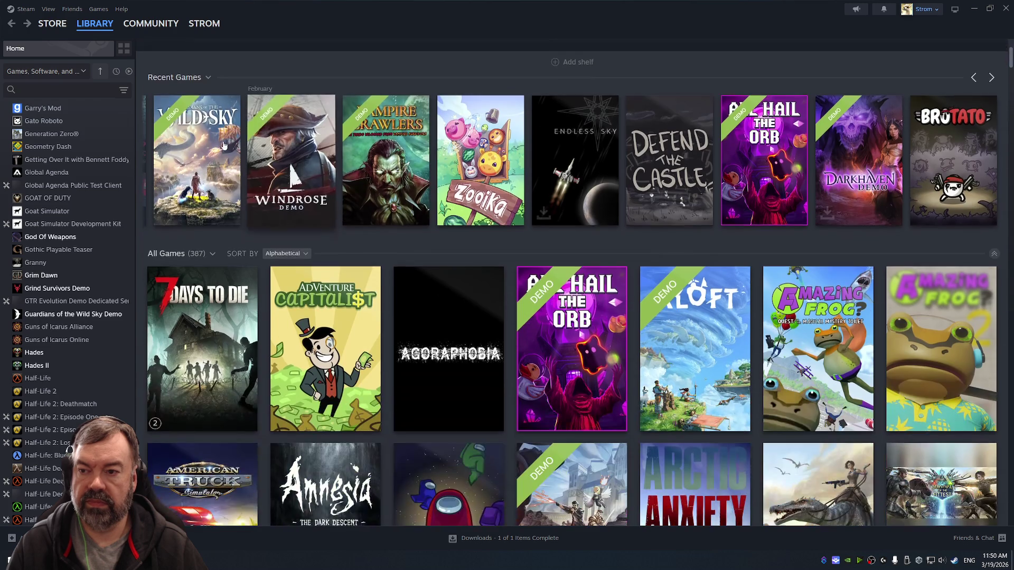
pyautogui.click(205, 78)
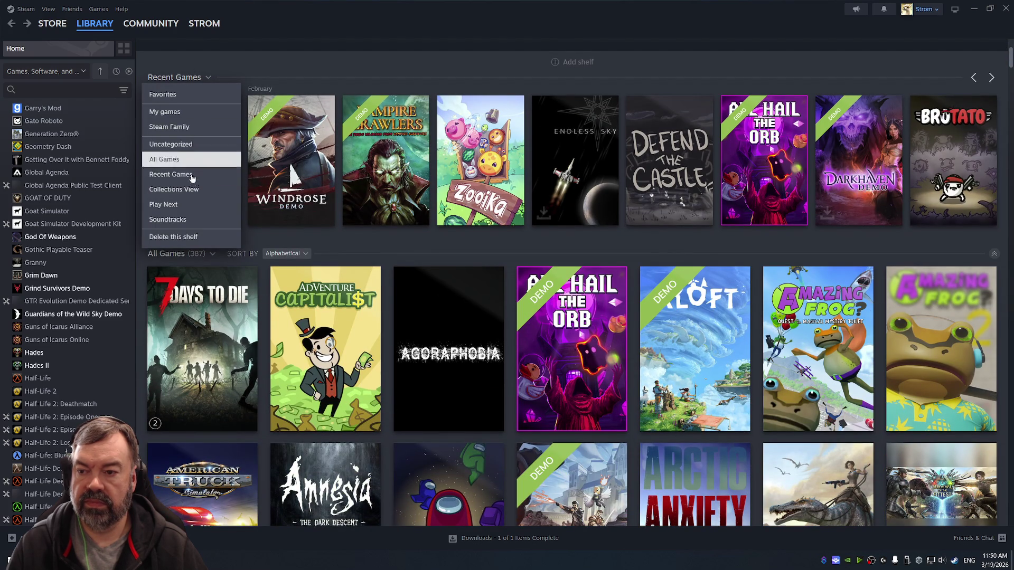
pyautogui.click(413, 71)
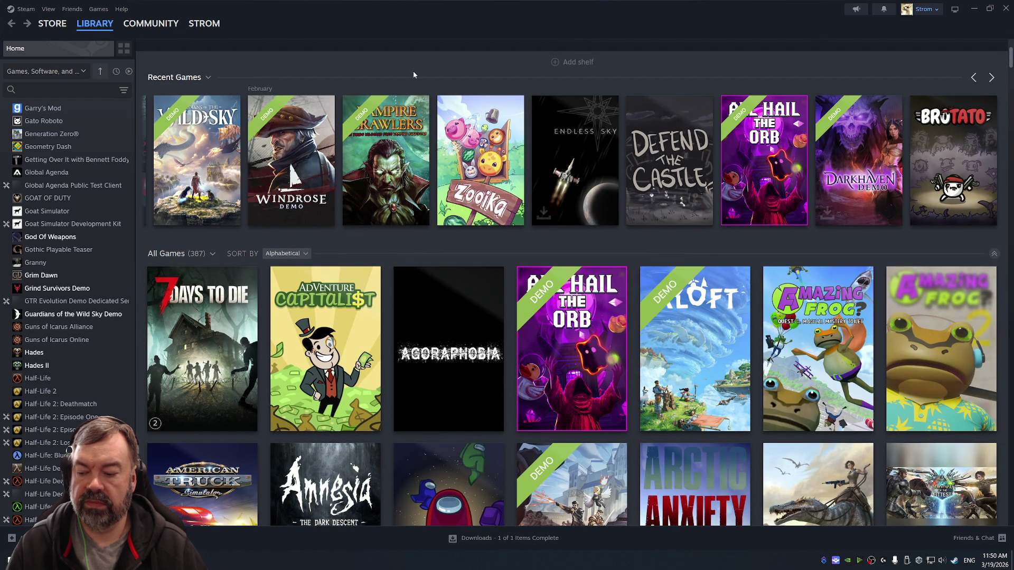
pyautogui.scroll(-2, 444, 273)
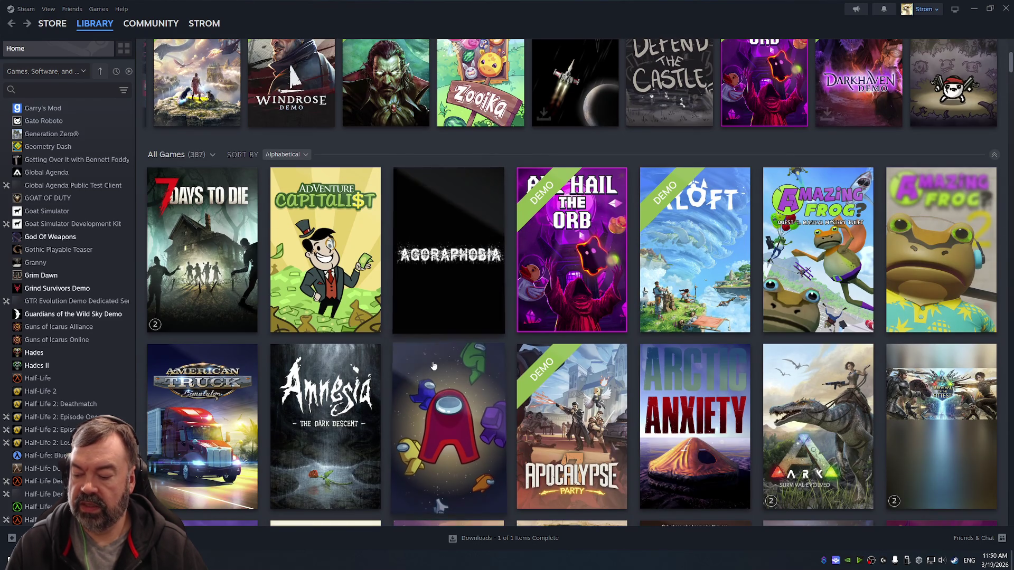
# Scroll through the 387-title All Games grid and back across the Recent Games shelf.
pyautogui.moveTo(435, 336)
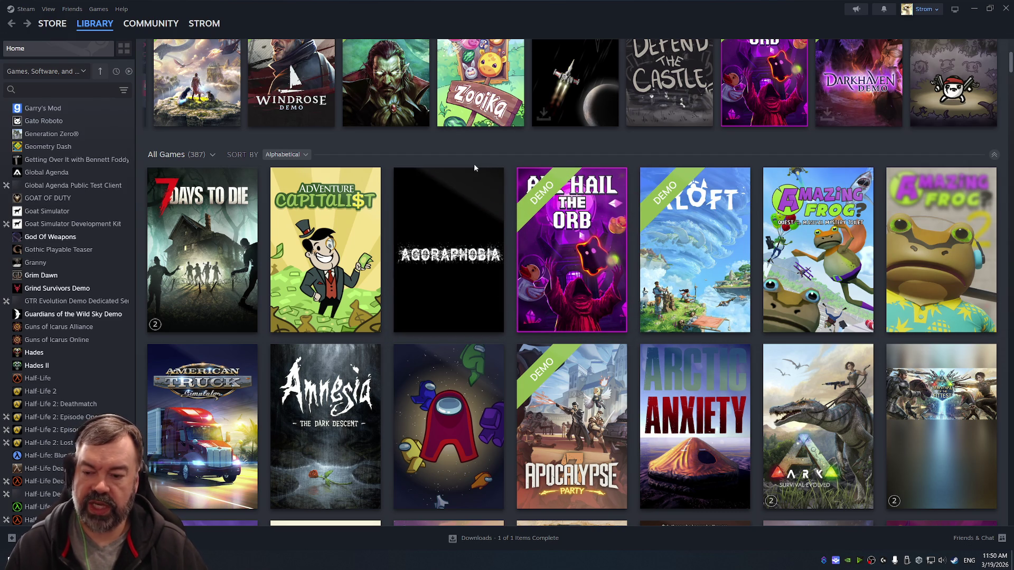
pyautogui.scroll(-2, 490, 231)
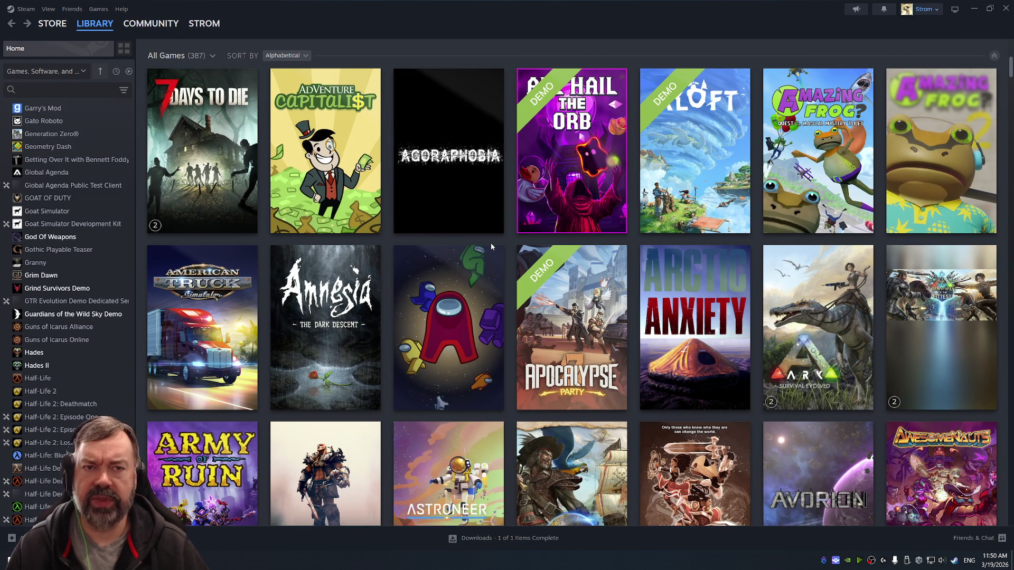
pyautogui.scroll(-3, 491, 246)
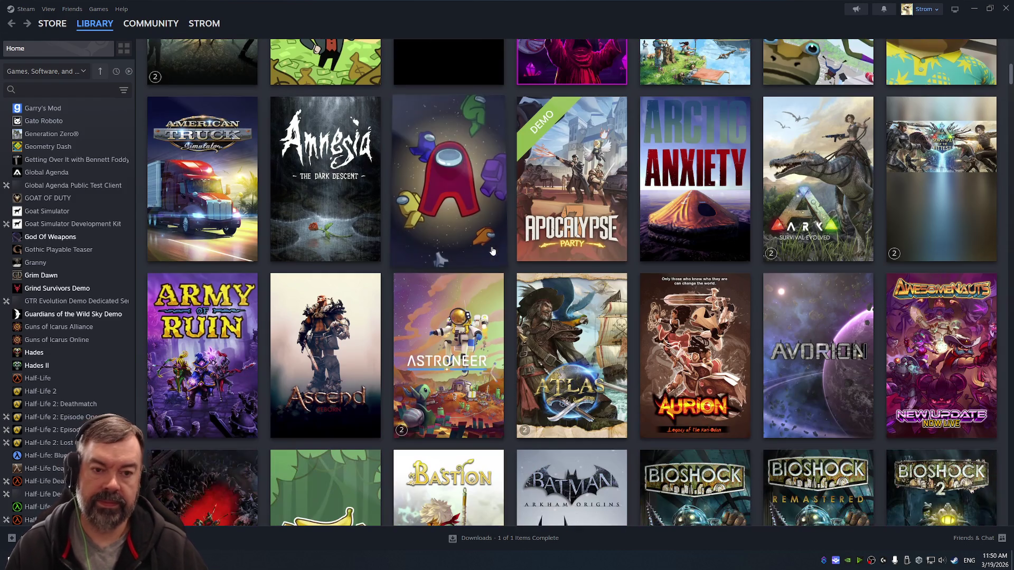
pyautogui.scroll(1, 589, 218)
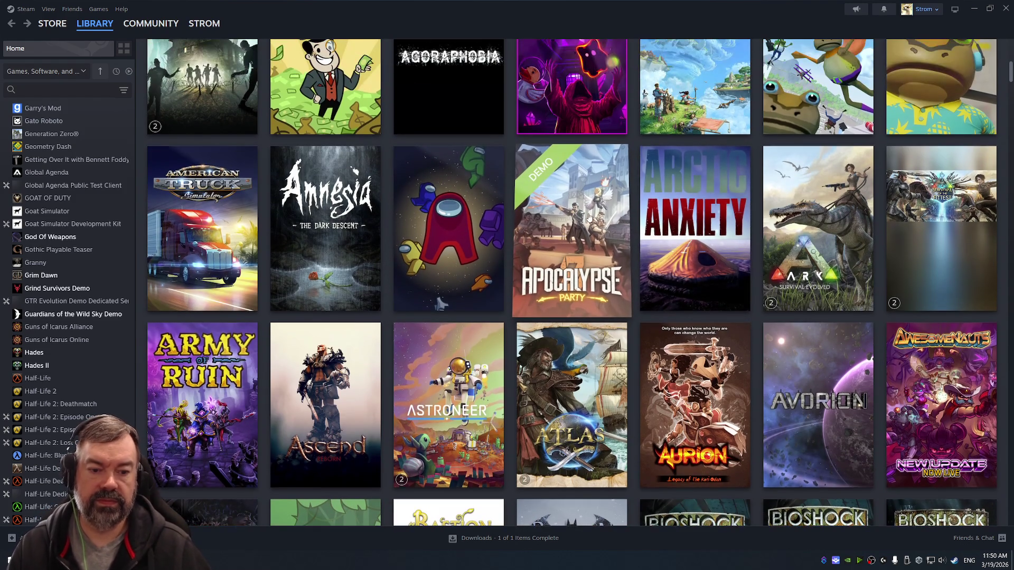
pyautogui.scroll(8, 573, 291)
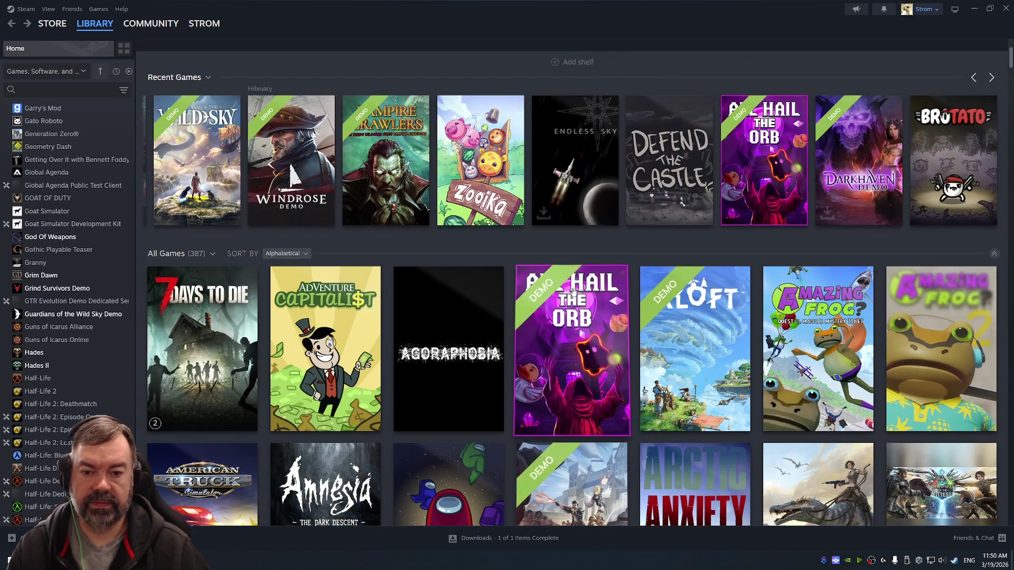
pyautogui.hscroll(-2, 283, 304)
pyautogui.hscroll(-5, 284, 304)
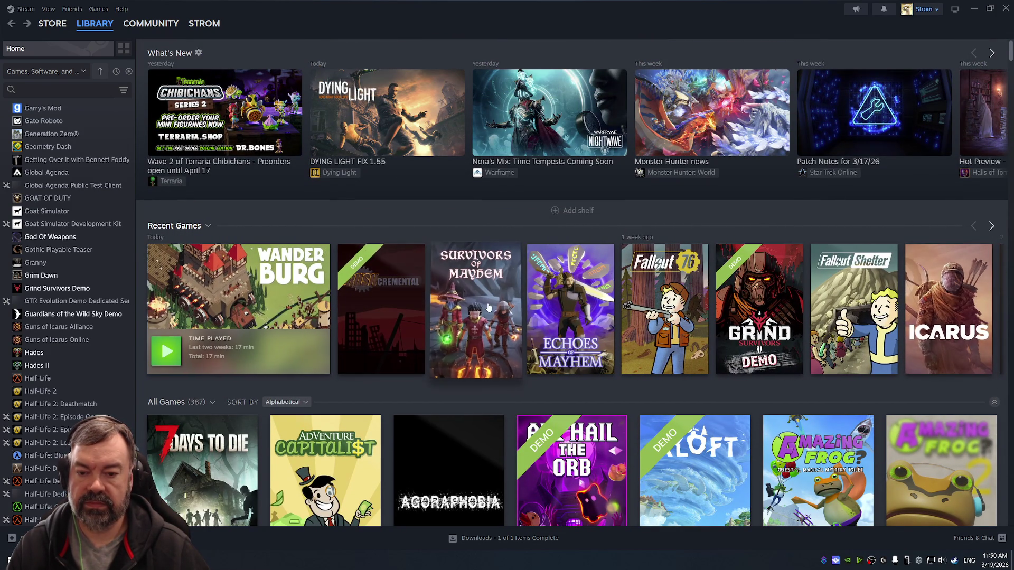
# View Survivors of Mayhem's library and store pages, then visit Community activity and the Spring Sale store front.
pyautogui.click(469, 303)
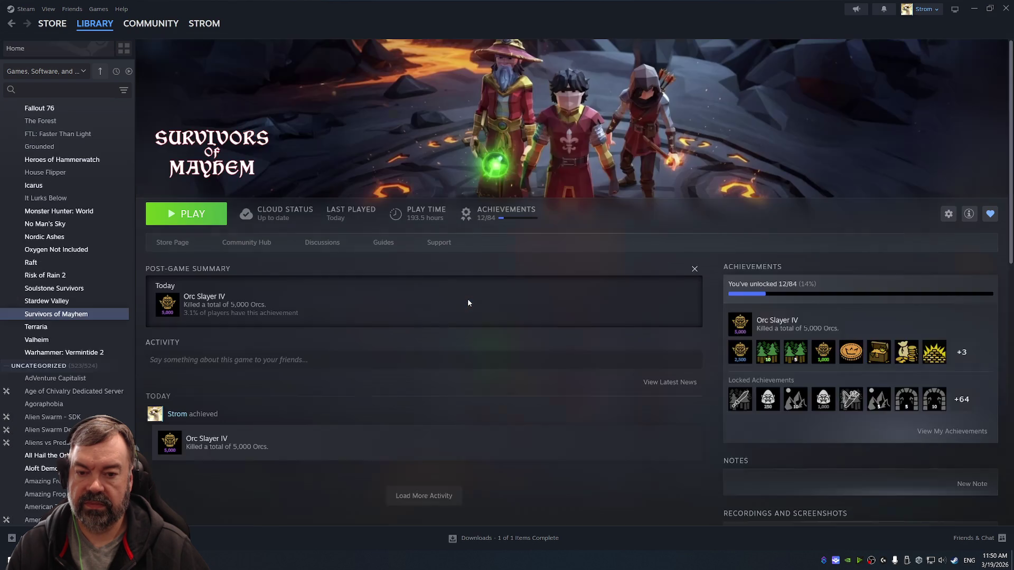
pyautogui.click(176, 243)
pyautogui.scroll(-5, 512, 361)
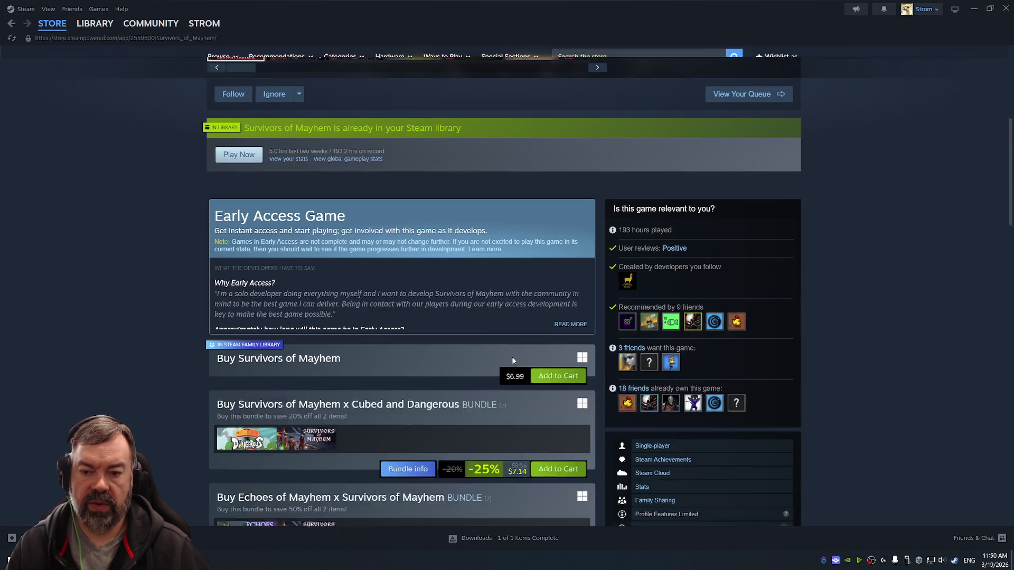
pyautogui.hotkey('alt', 'Left')
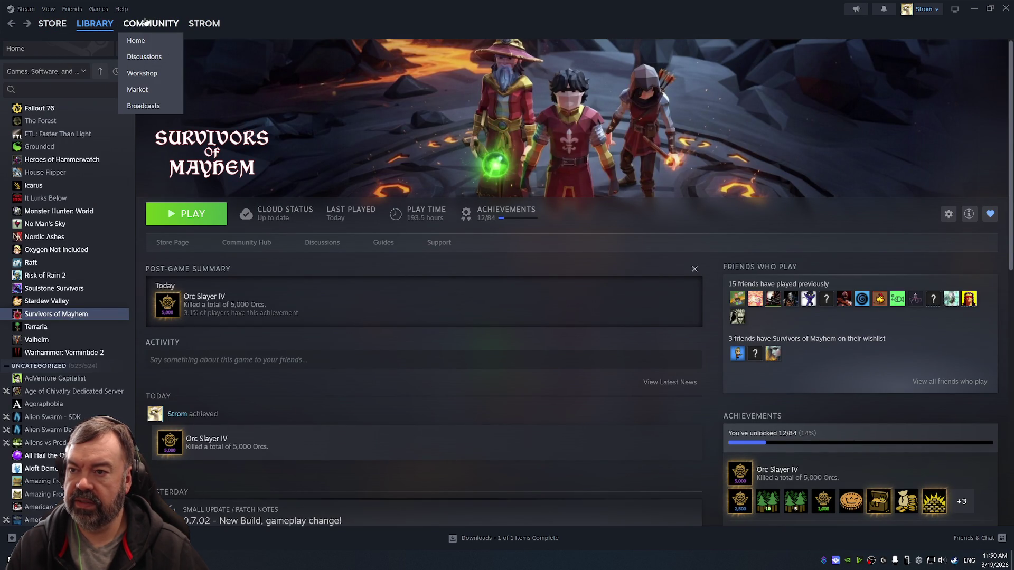
pyautogui.click(160, 23)
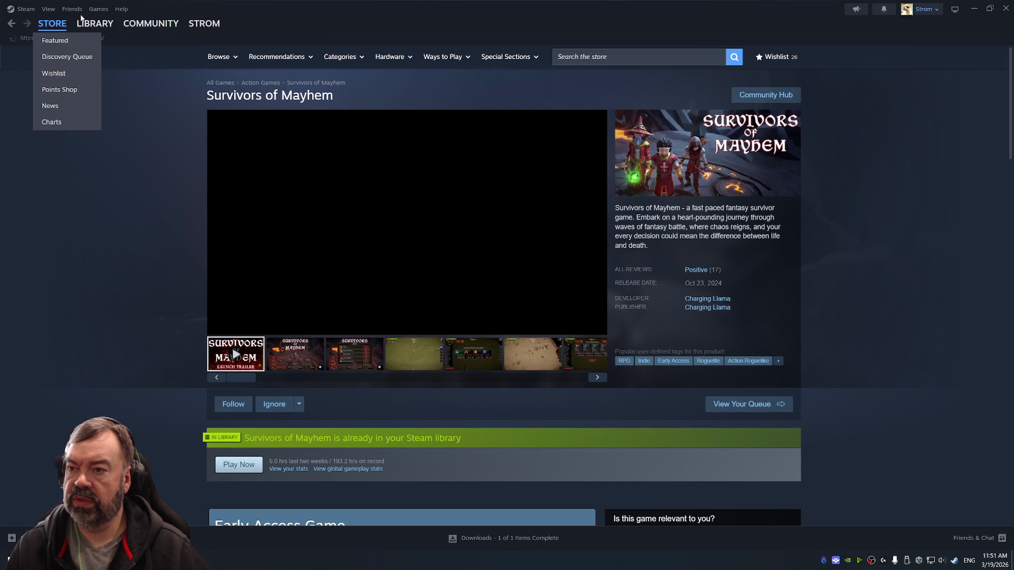
pyautogui.click(52, 23)
# Look through Steam's View and general menus, then scroll the Spring Sale store front.
pyautogui.click(48, 9)
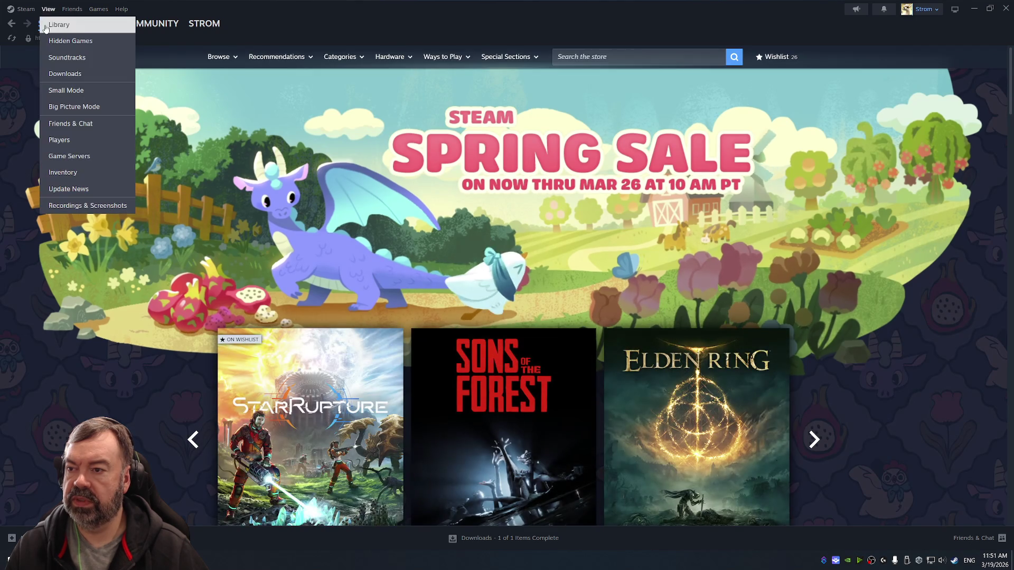
pyautogui.click(33, 11)
pyautogui.moveTo(75, 12)
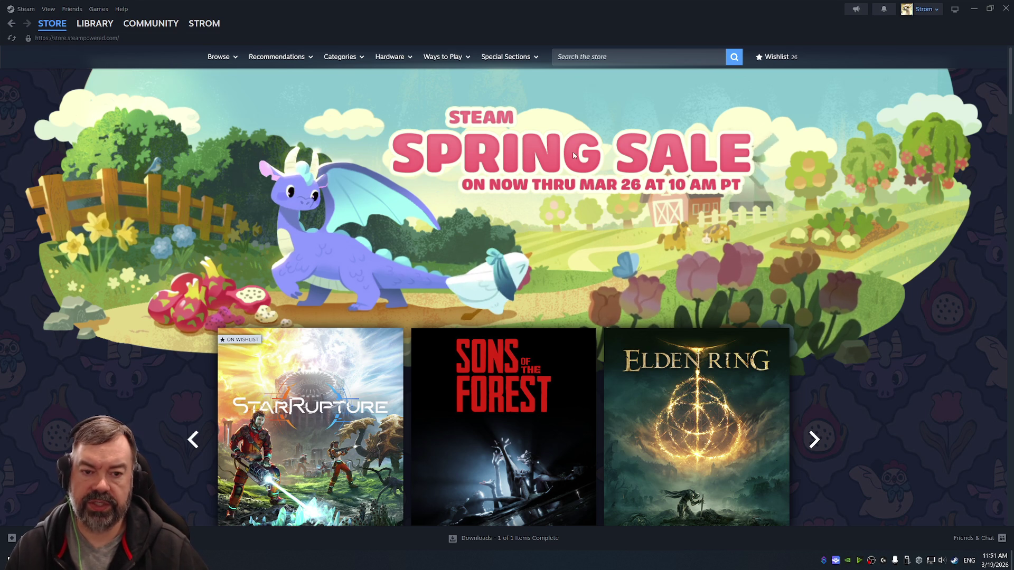
pyautogui.scroll(-3, 516, 159)
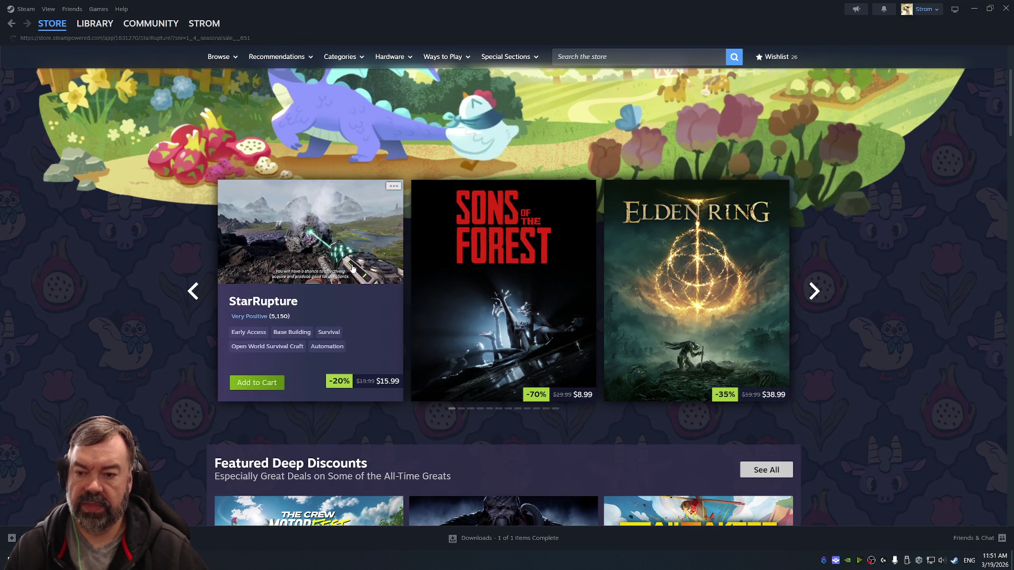
# Open StarRupture's store page, view screenshots three through six, then return to the store front.
pyautogui.click(353, 270)
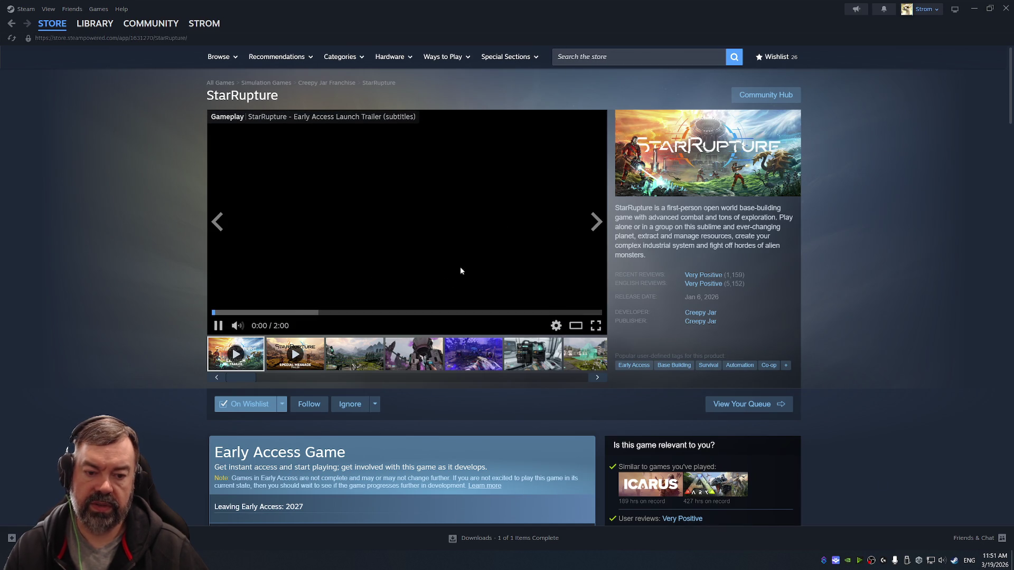
pyautogui.click(353, 354)
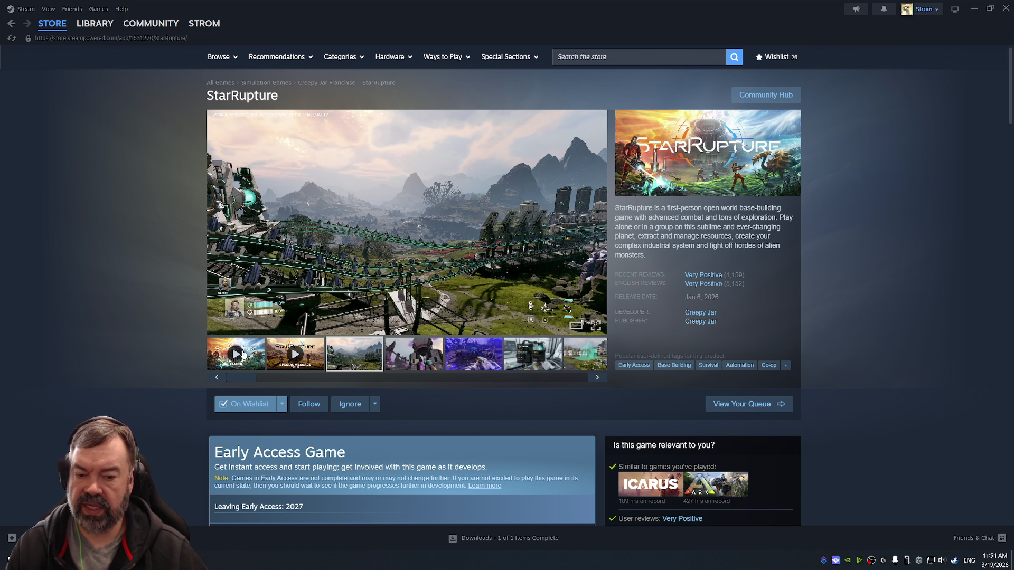
pyautogui.click(401, 354)
pyautogui.click(473, 355)
pyautogui.click(533, 354)
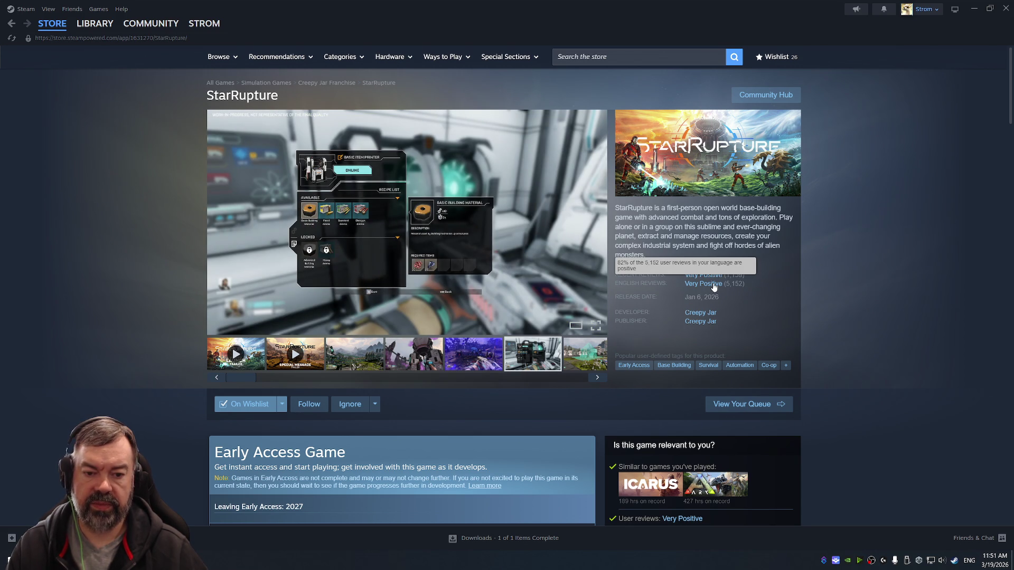
pyautogui.scroll(-3, 710, 279)
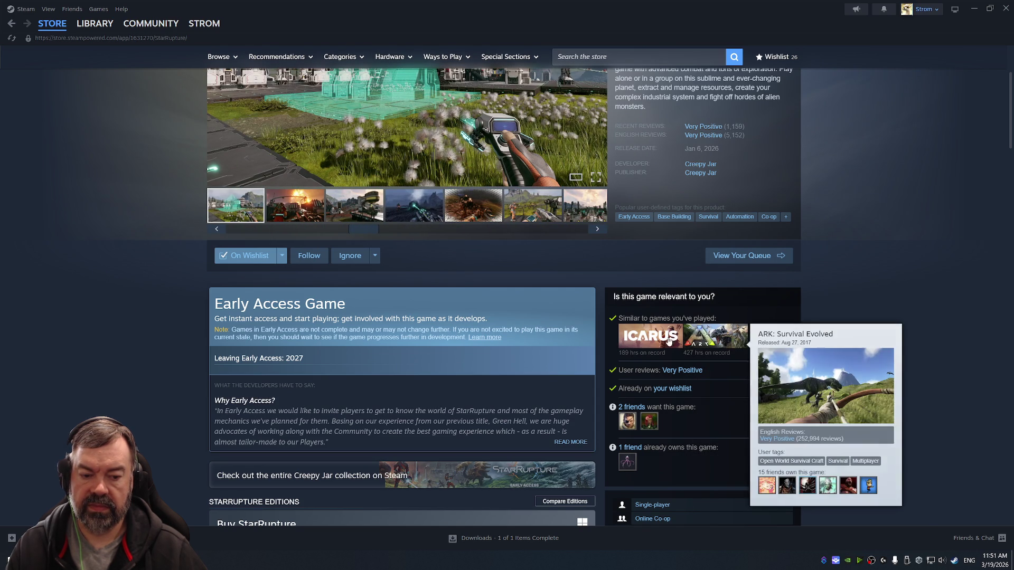
pyautogui.moveTo(650, 340)
pyautogui.hotkey('alt', 'Left')
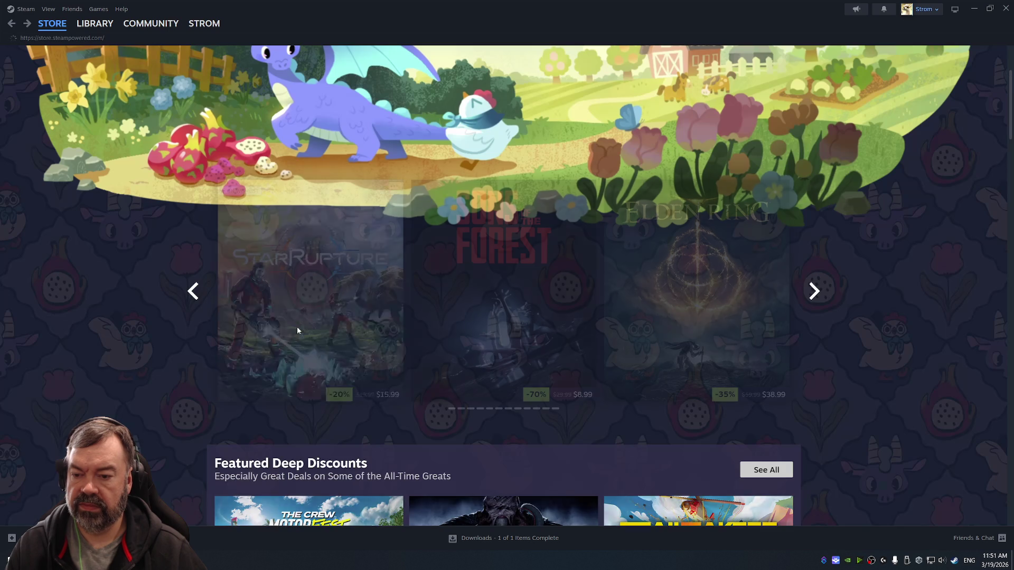
# Open the Abiotic Factor store page from the store front and come back.
pyautogui.scroll(-3, 406, 295)
pyautogui.scroll(-5, 407, 294)
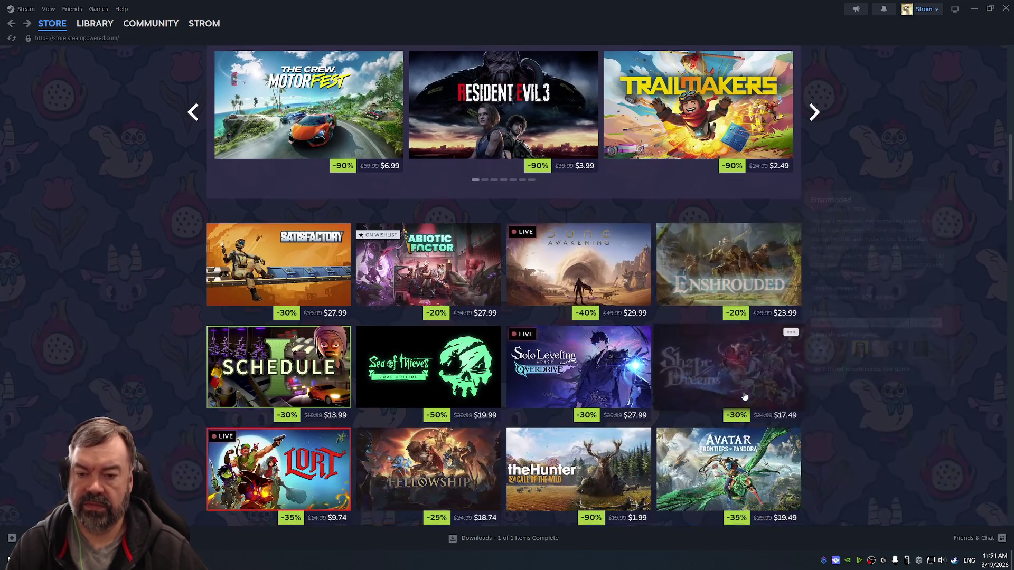
pyautogui.moveTo(738, 385)
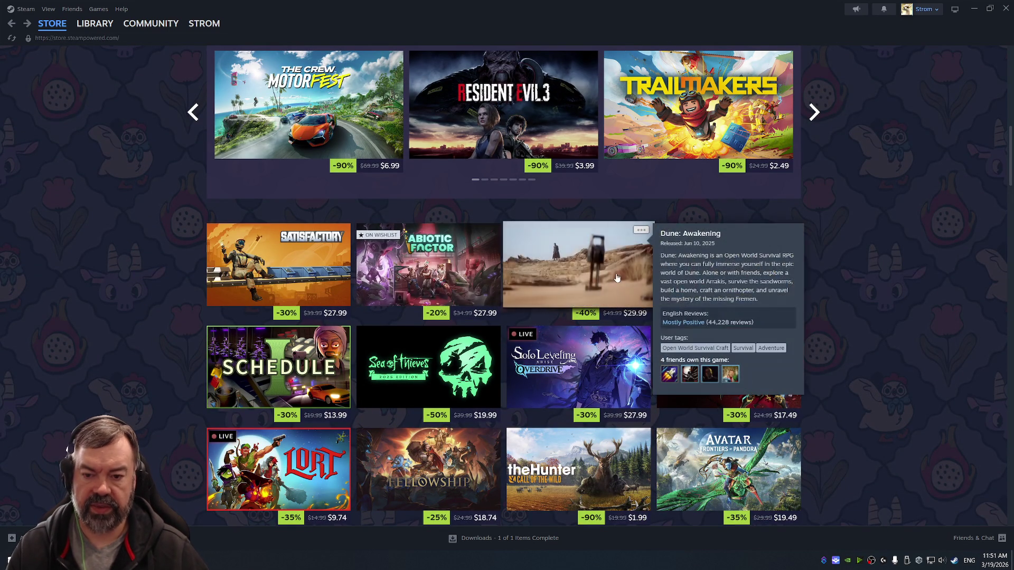
pyautogui.click(463, 252)
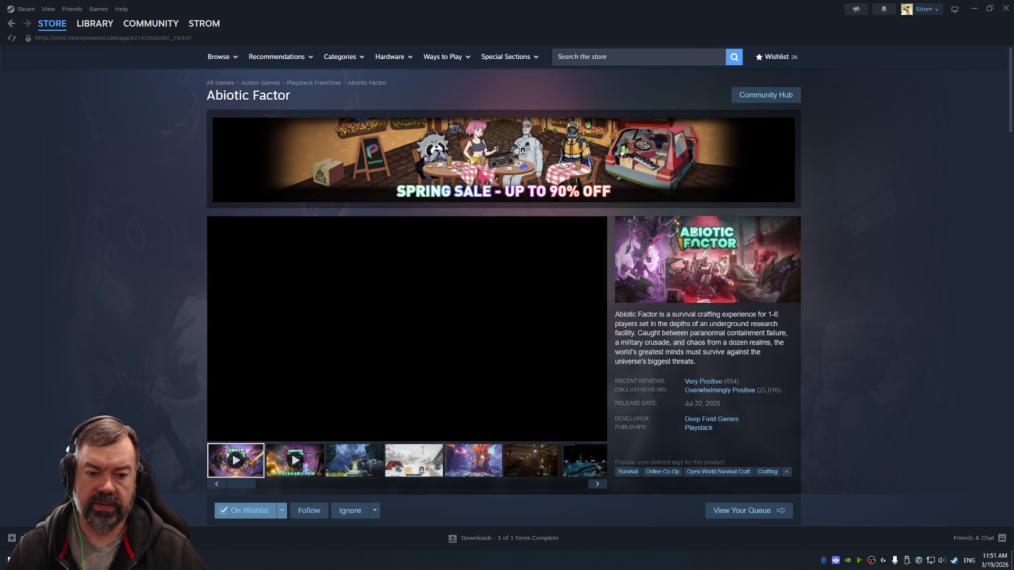
pyautogui.hotkey('alt', 'Left')
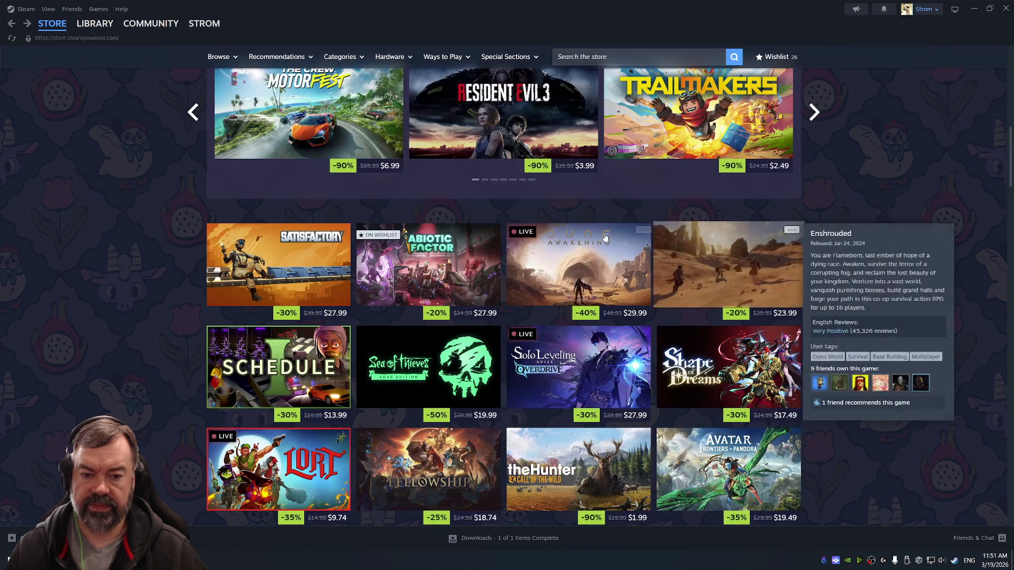
# Look over the LORT store page, then scroll the store front to Your Wishlist and DLC for Your Games.
pyautogui.scroll(-1, 554, 241)
pyautogui.scroll(-2, 894, 218)
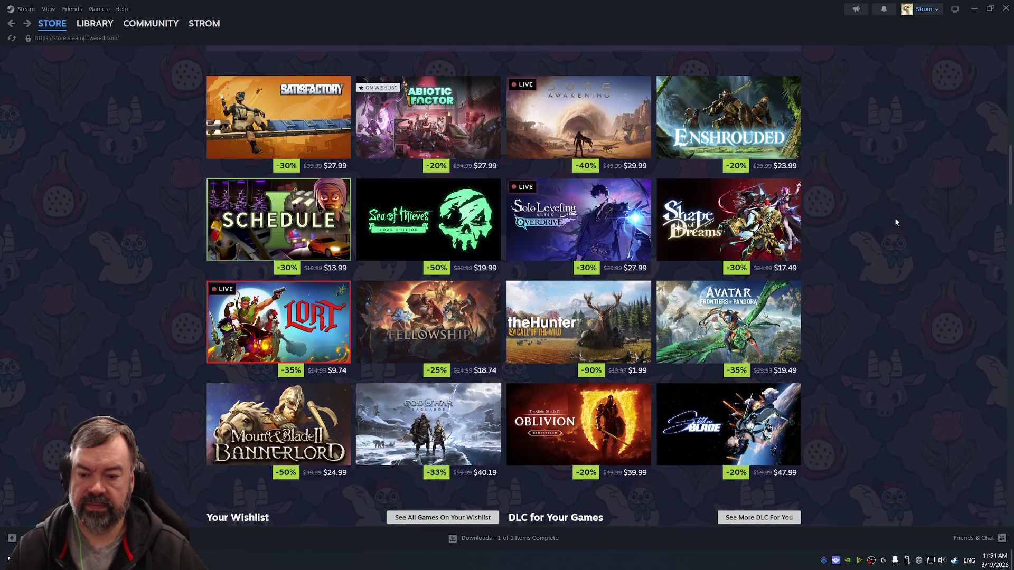
pyautogui.moveTo(301, 316)
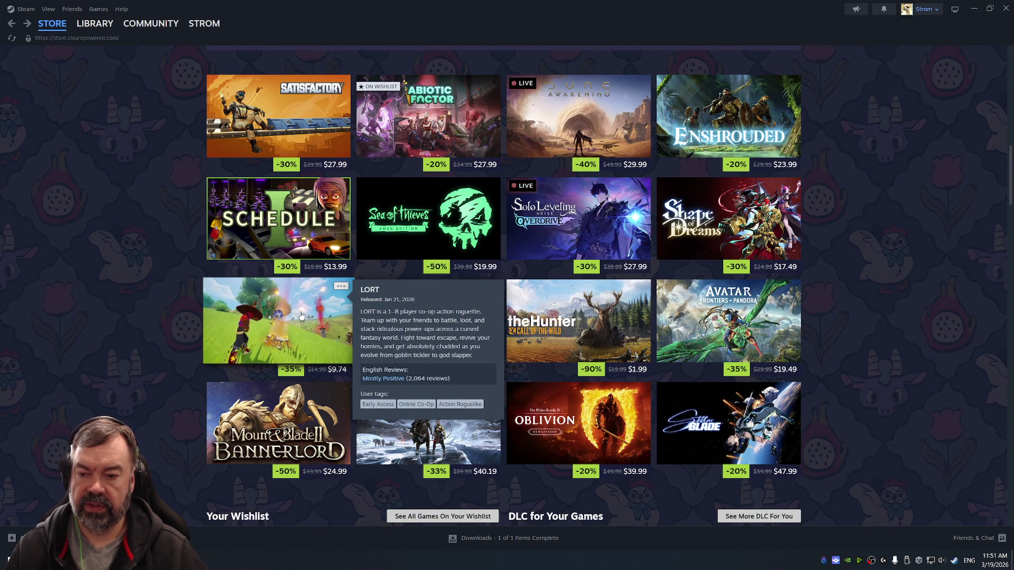
pyautogui.click(301, 315)
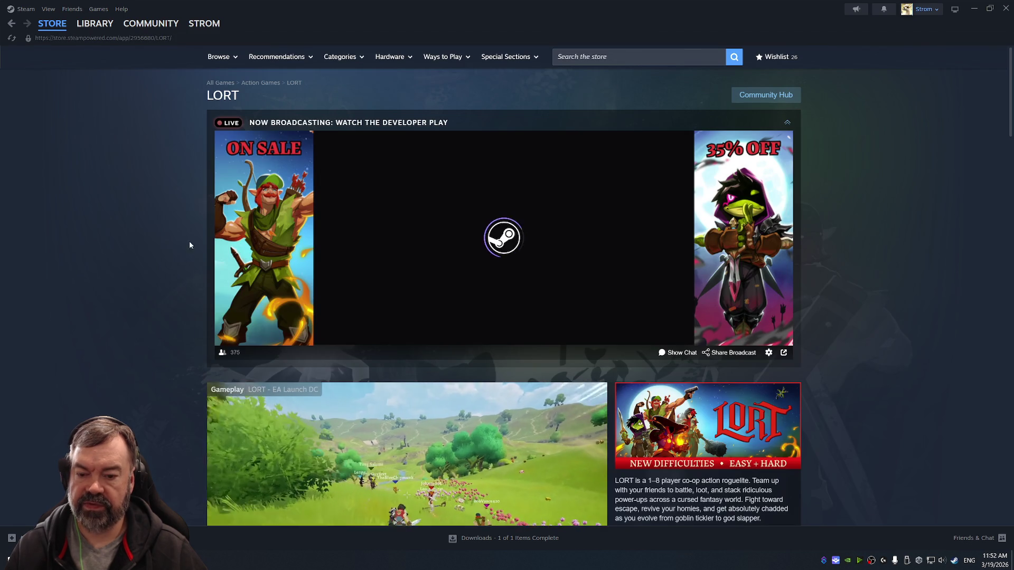
pyautogui.scroll(-5, 189, 244)
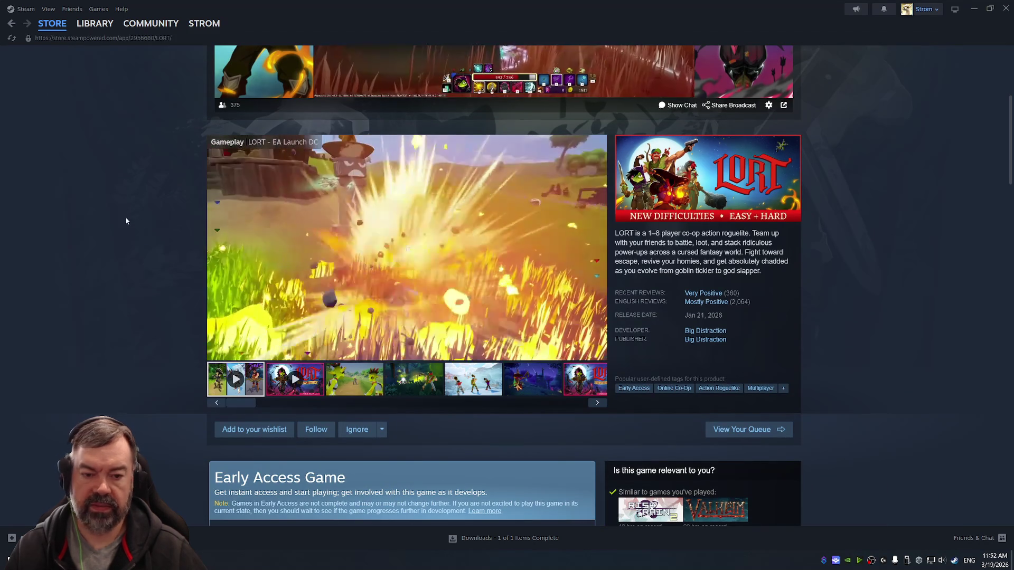
pyautogui.hotkey('alt', 'Left')
pyautogui.scroll(-3, 773, 345)
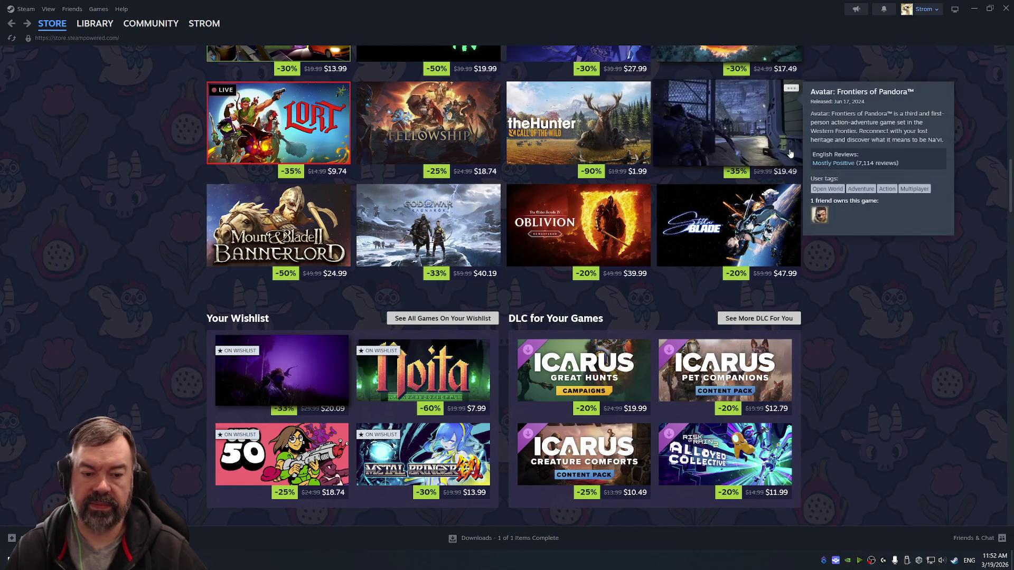
pyautogui.scroll(-2, 791, 153)
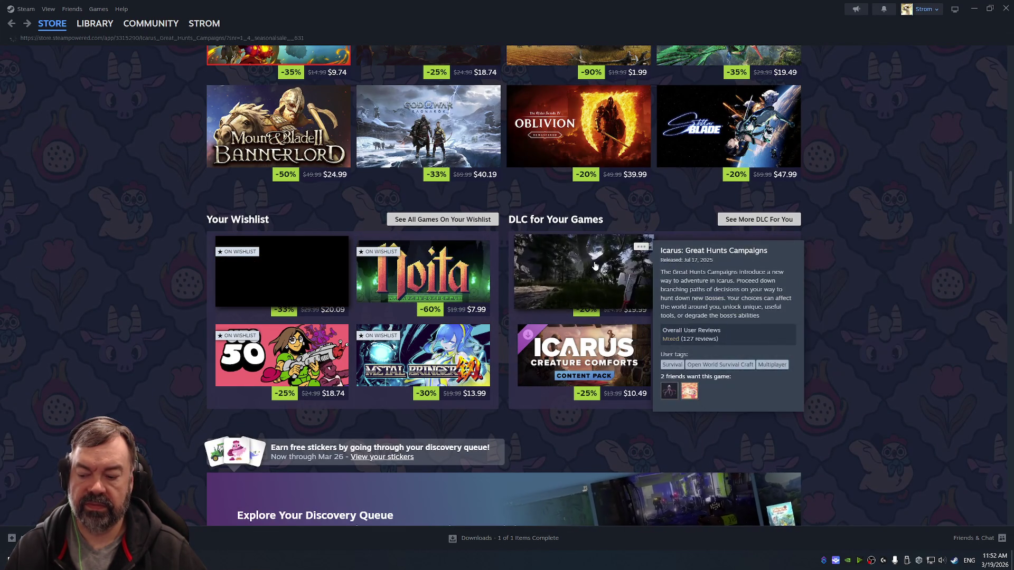
# Open the Icarus: Great Hunts Campaigns DLC store page and scroll through it.
pyautogui.click(595, 266)
pyautogui.scroll(-4, 506, 216)
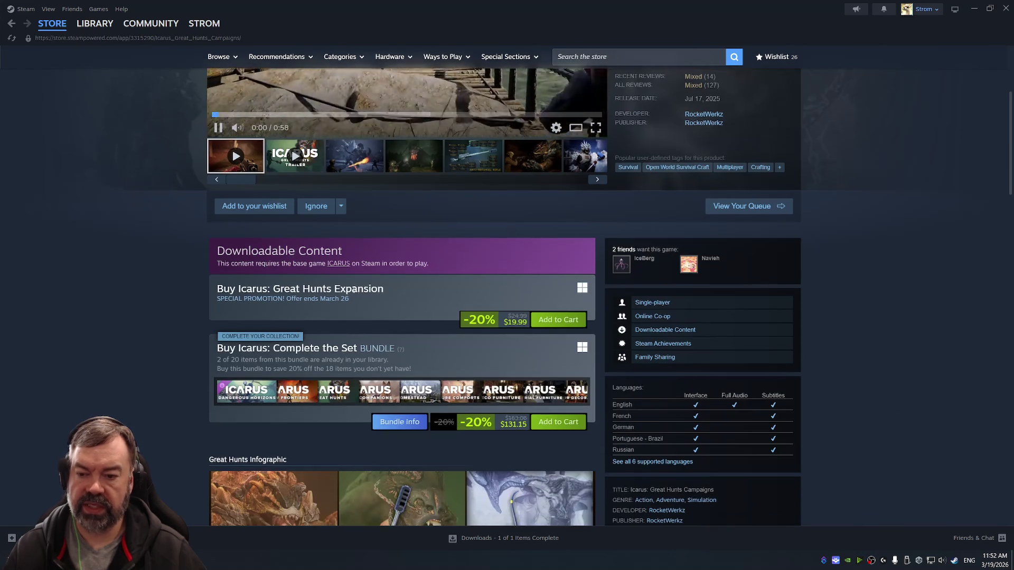
pyautogui.scroll(-5, 411, 297)
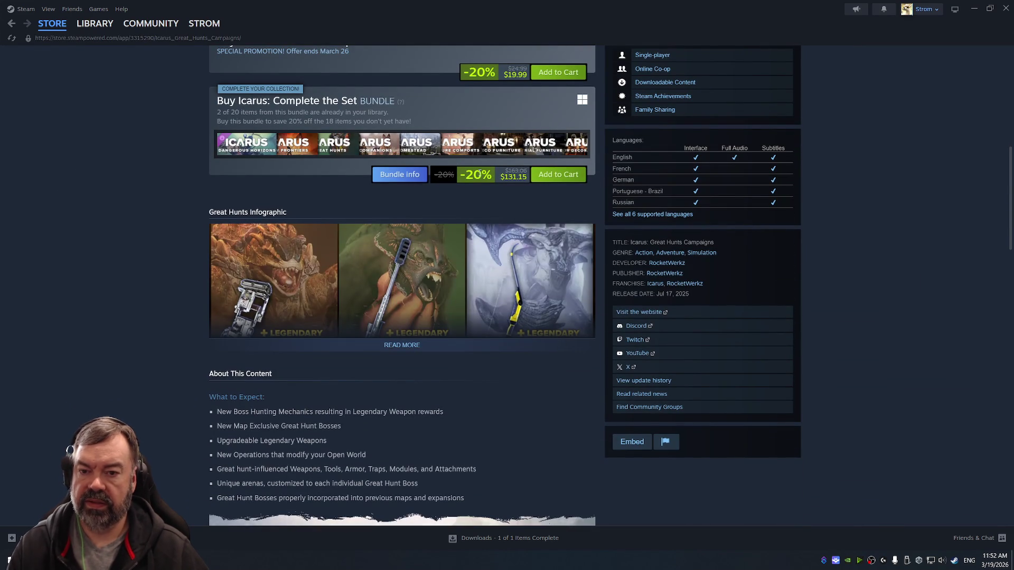
pyautogui.scroll(3, 539, 119)
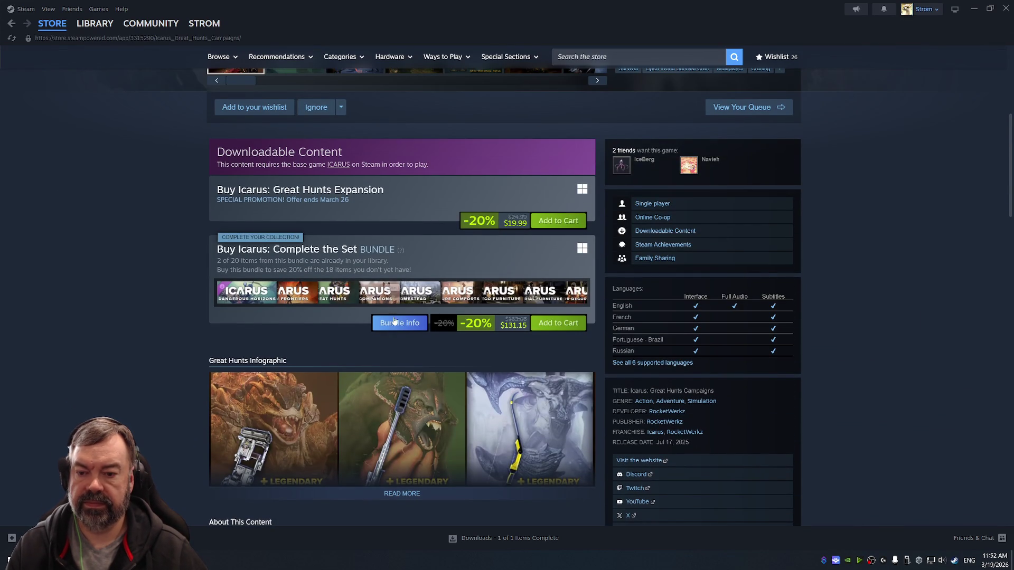
pyautogui.scroll(-6, 412, 327)
pyautogui.scroll(4, 454, 320)
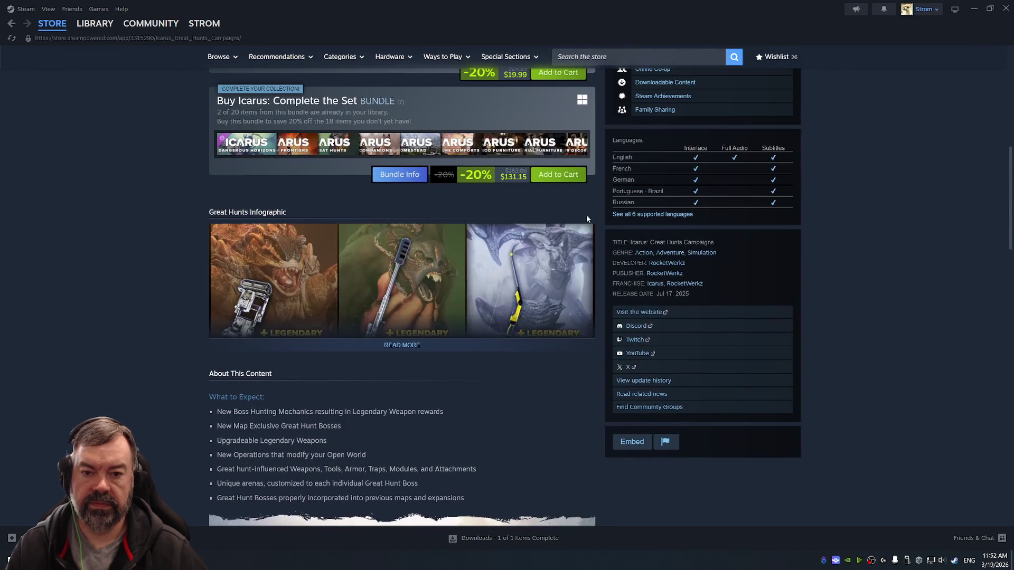
pyautogui.scroll(6, 586, 216)
# Check the base ICARUS page ($11.89, 66% off) and its four bundles, then go back.
pyautogui.click(679, 99)
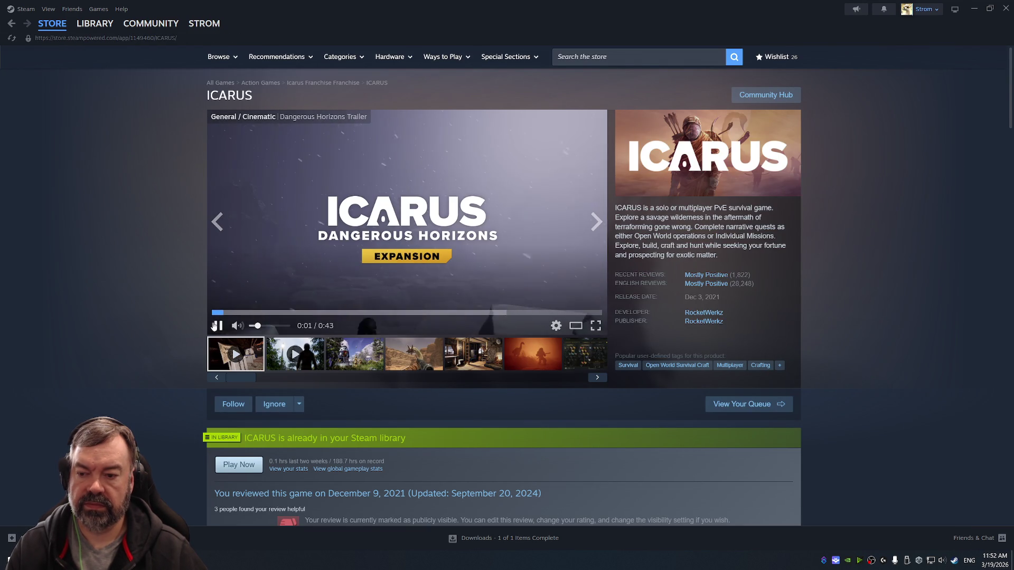
pyautogui.scroll(-10, 417, 314)
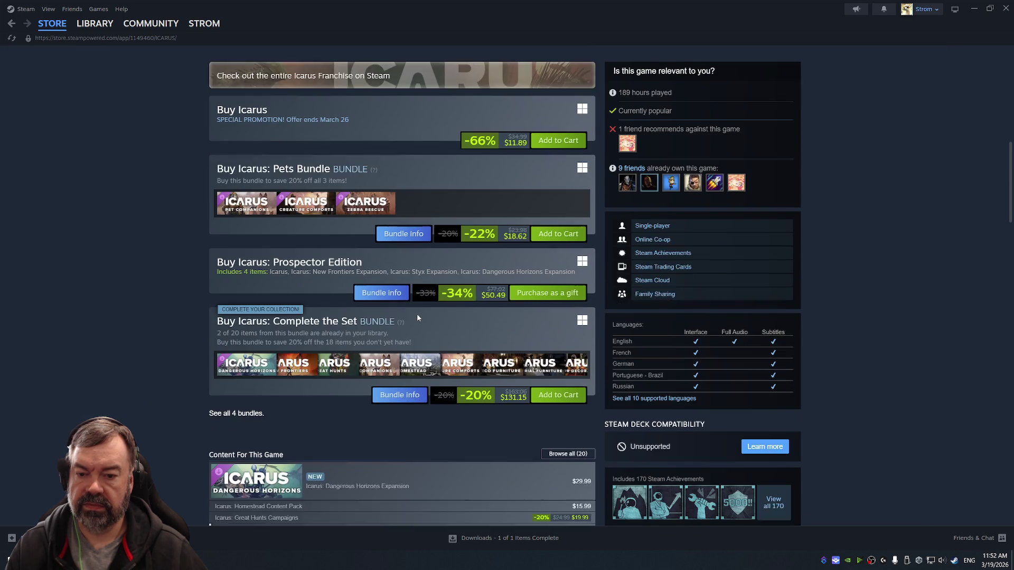
pyautogui.scroll(-3, 422, 312)
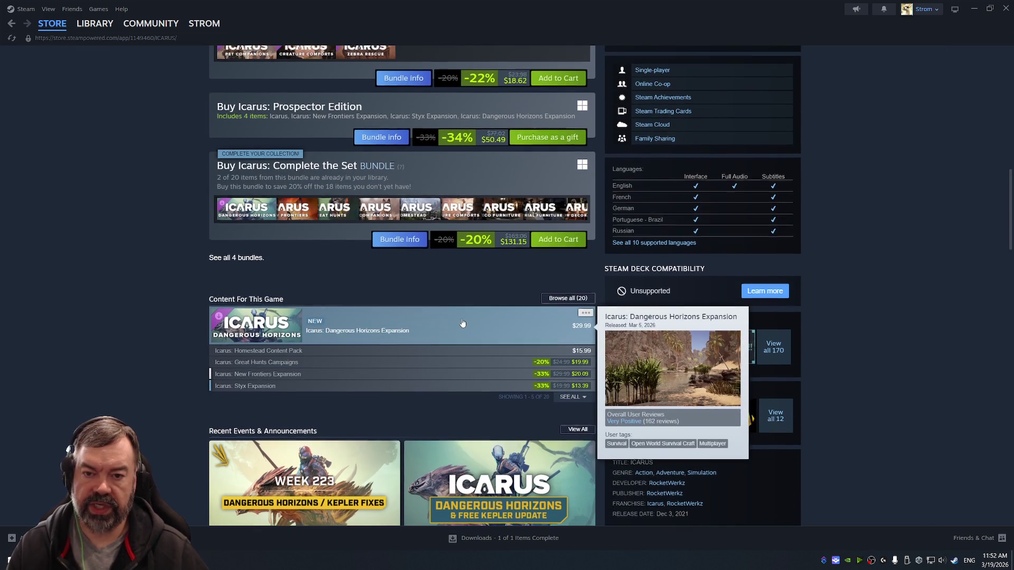
pyautogui.scroll(5, 459, 323)
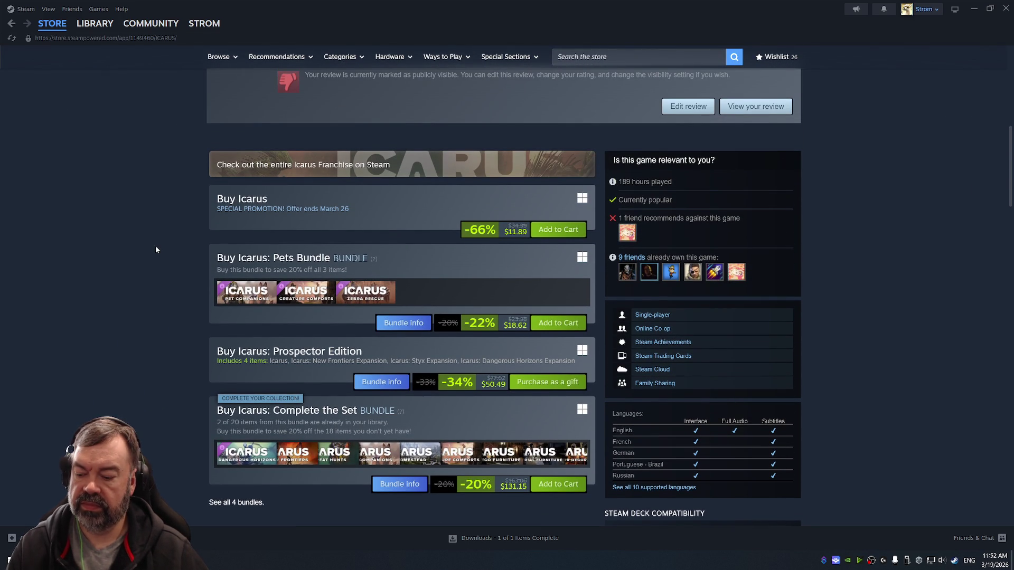
pyautogui.hotkey('alt', 'Left')
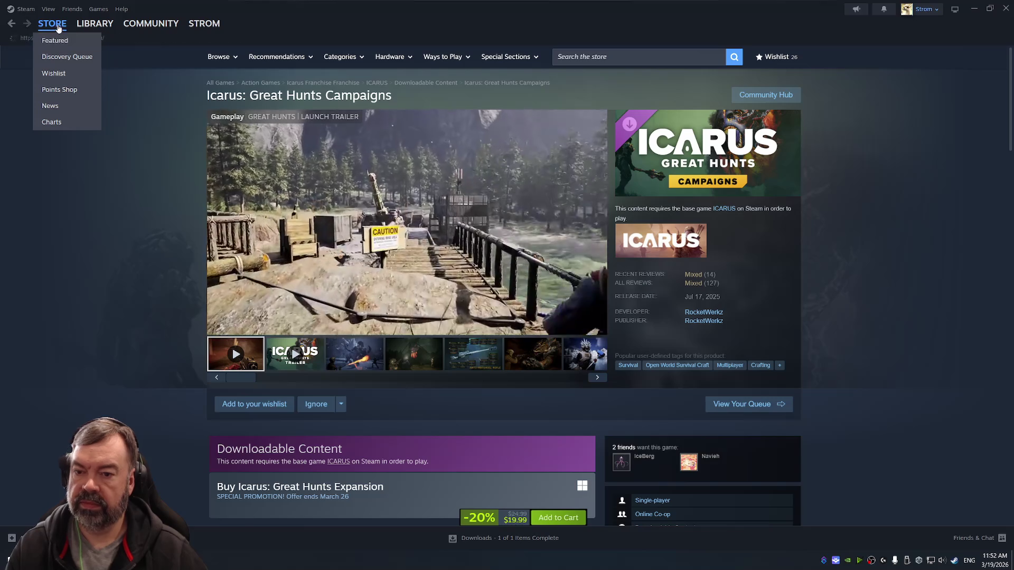
# Go to the store front and scroll down past the game grid to Top Played on Steam Deck.
pyautogui.click(58, 26)
pyautogui.scroll(-5, 556, 227)
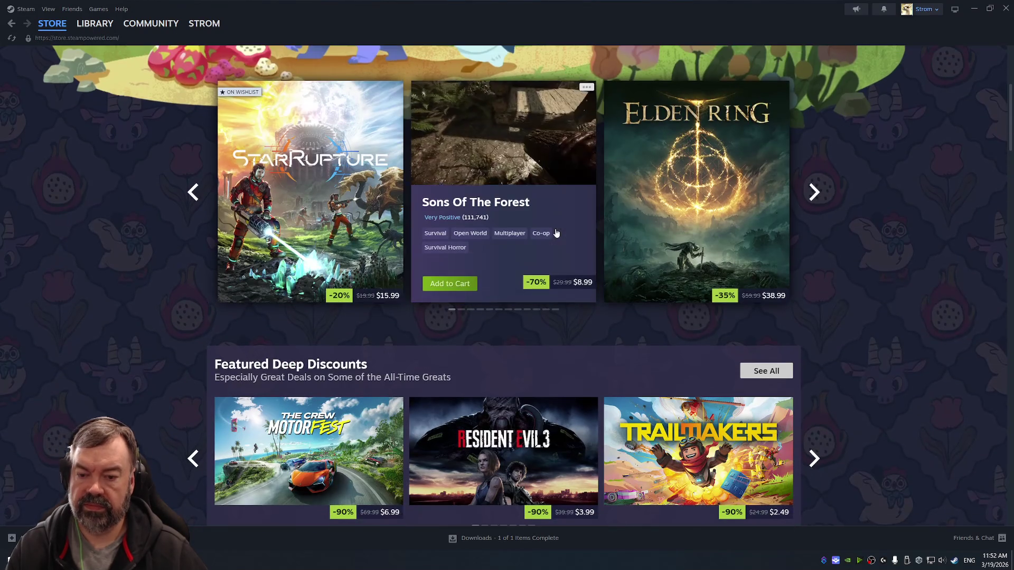
pyautogui.scroll(-5, 556, 232)
pyautogui.scroll(-4, 559, 288)
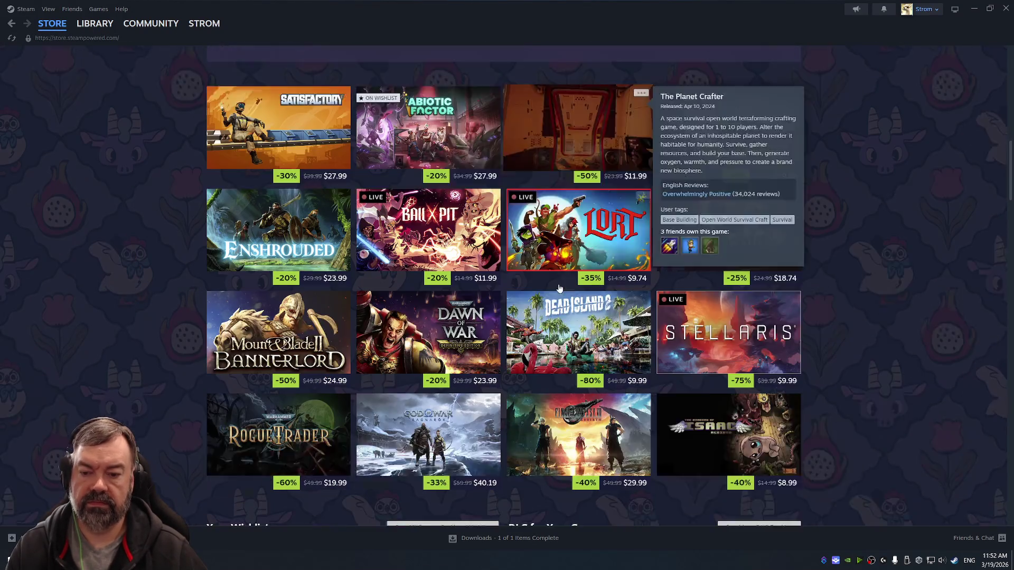
pyautogui.scroll(-1, 559, 288)
pyautogui.scroll(-2, 557, 287)
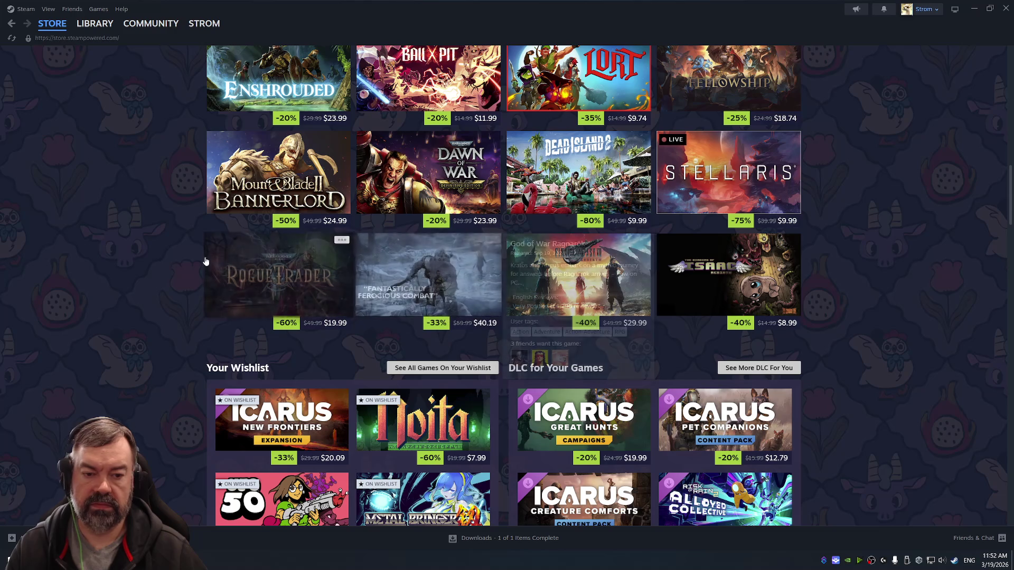
pyautogui.scroll(-4, 150, 255)
pyautogui.scroll(-2, 151, 258)
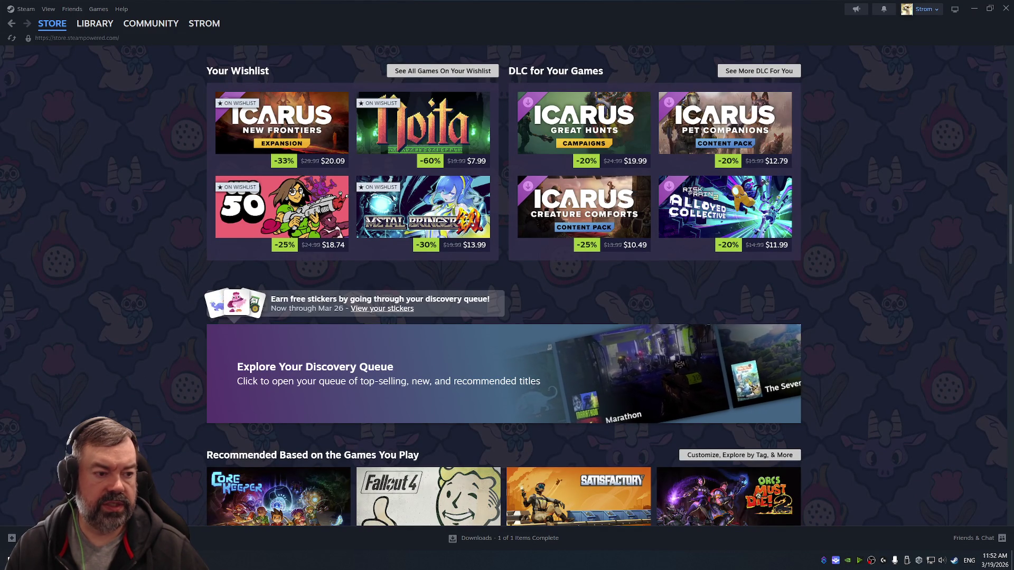
pyautogui.scroll(-5, 688, 323)
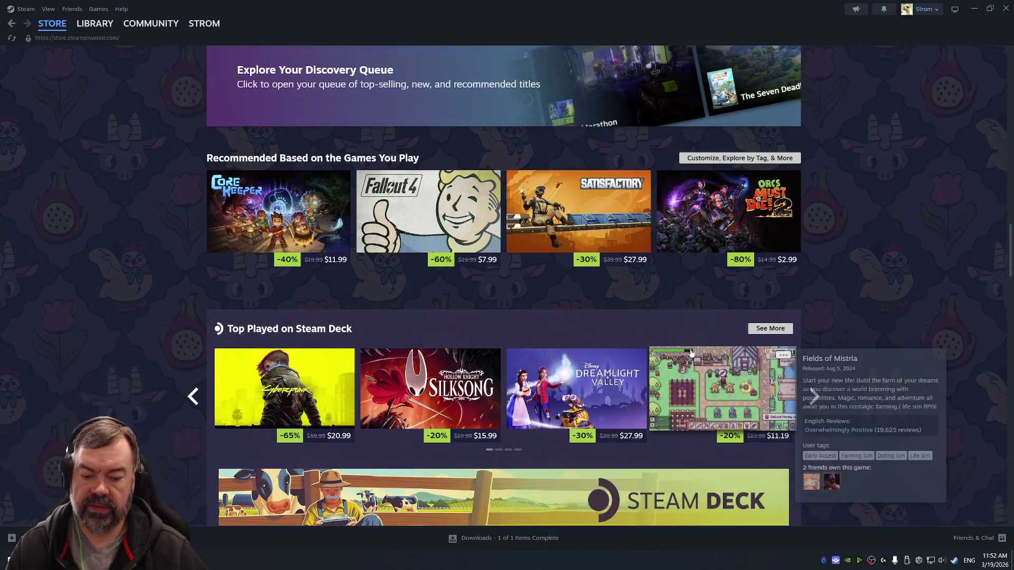
pyautogui.scroll(-5, 678, 337)
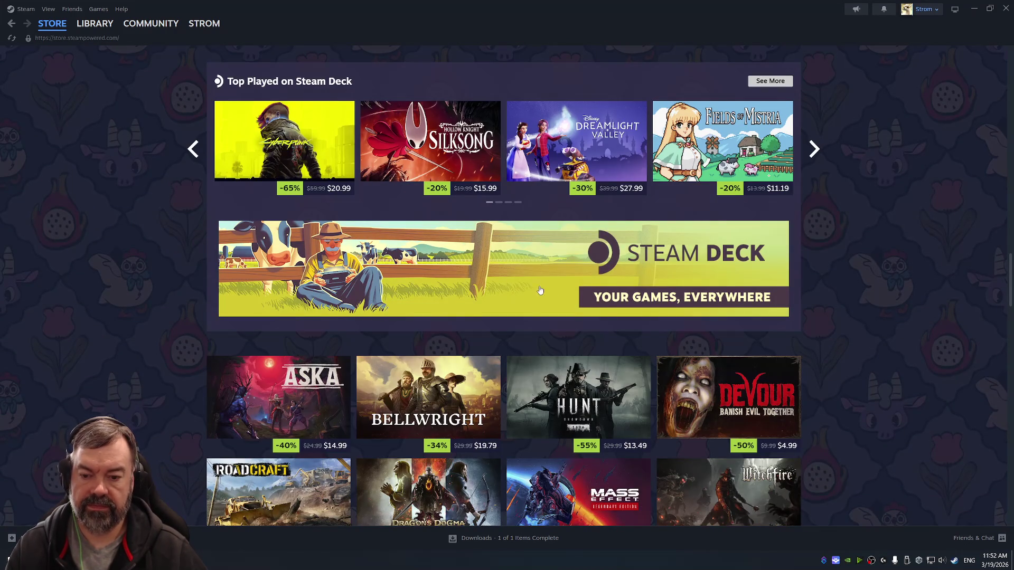
pyautogui.scroll(-3, 539, 291)
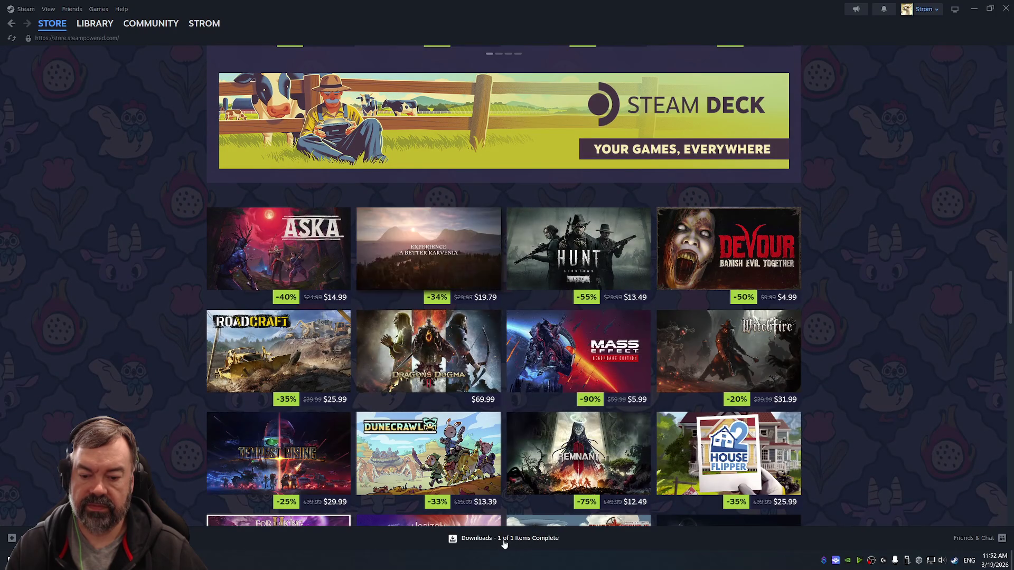
# In Downloads, queue the Don't Starve Together update and start the VEIN Demo download.
pyautogui.click(504, 542)
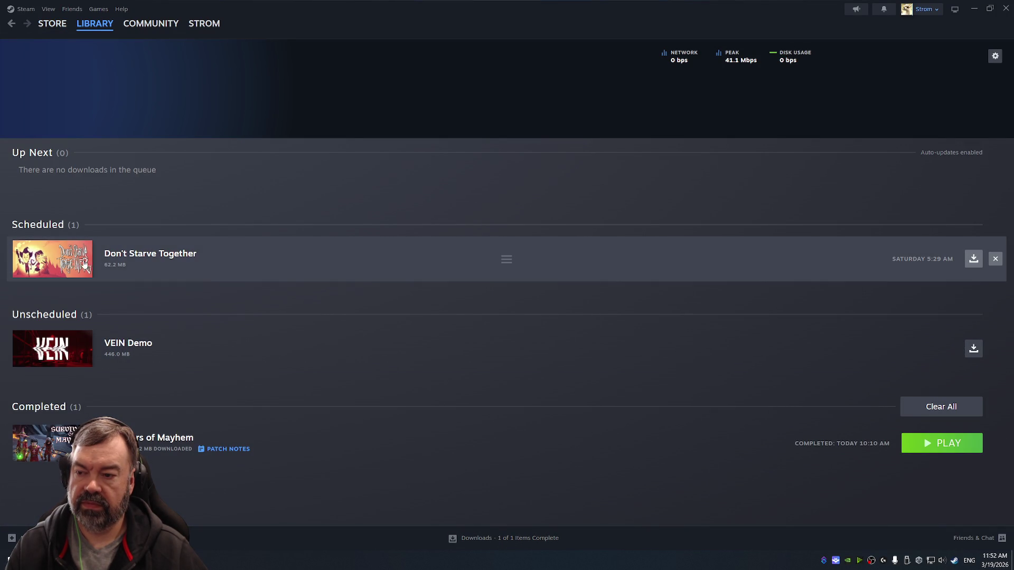
pyautogui.moveTo(63, 263)
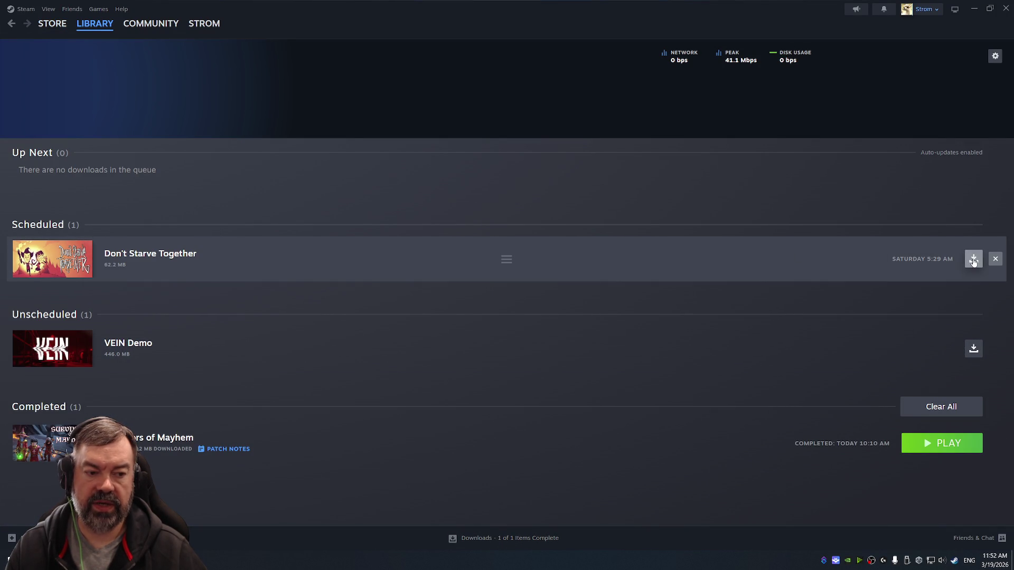
pyautogui.click(974, 260)
pyautogui.click(973, 259)
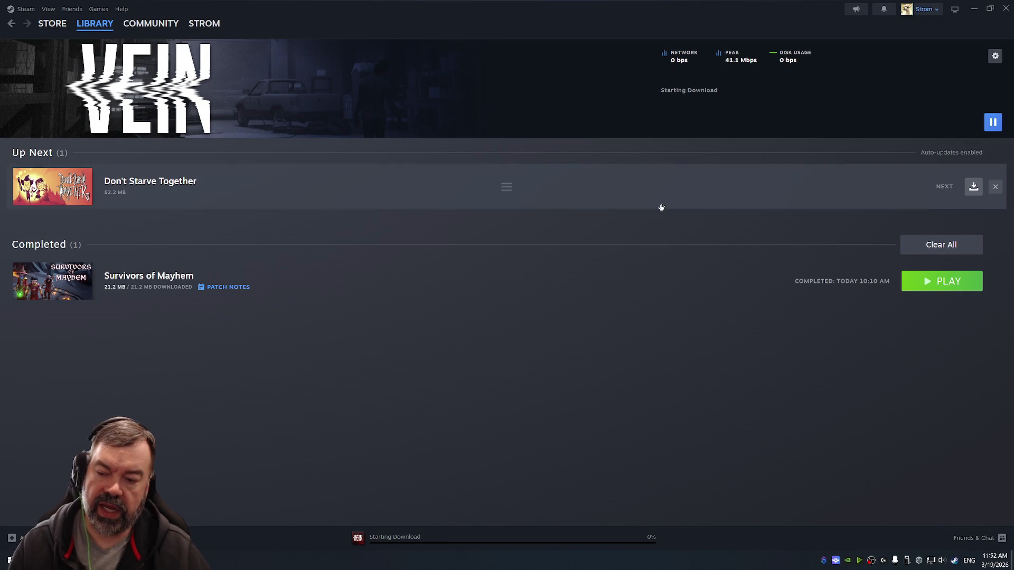